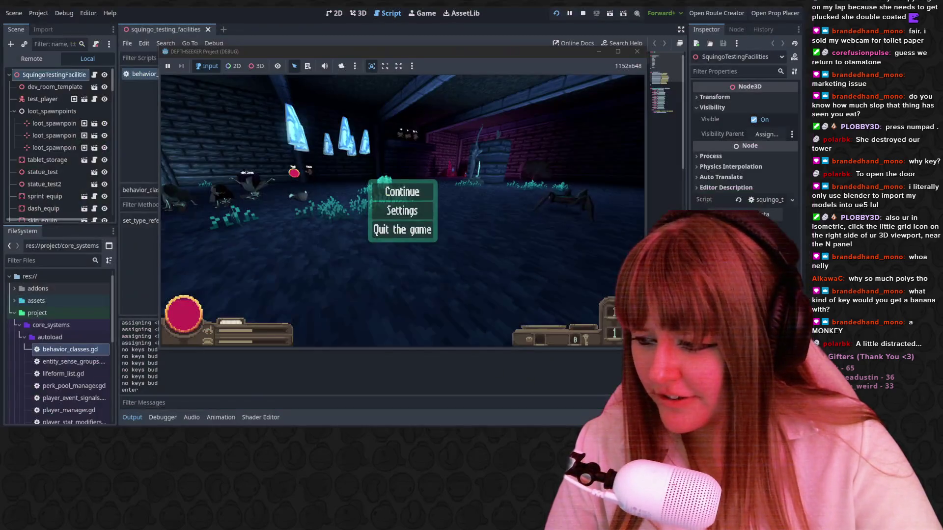
# Resume the debug game and walk through the dark rooms up to the statue.
pyautogui.press('Escape')
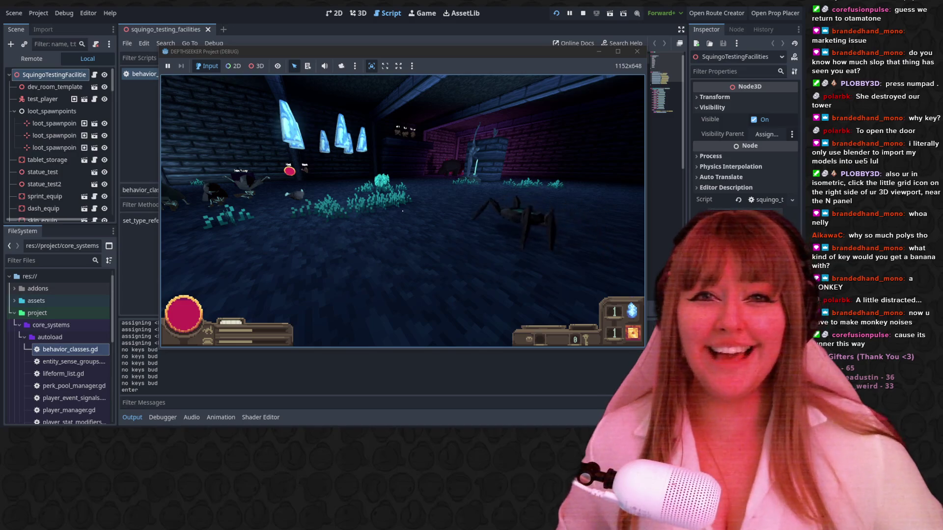
pyautogui.press('w')
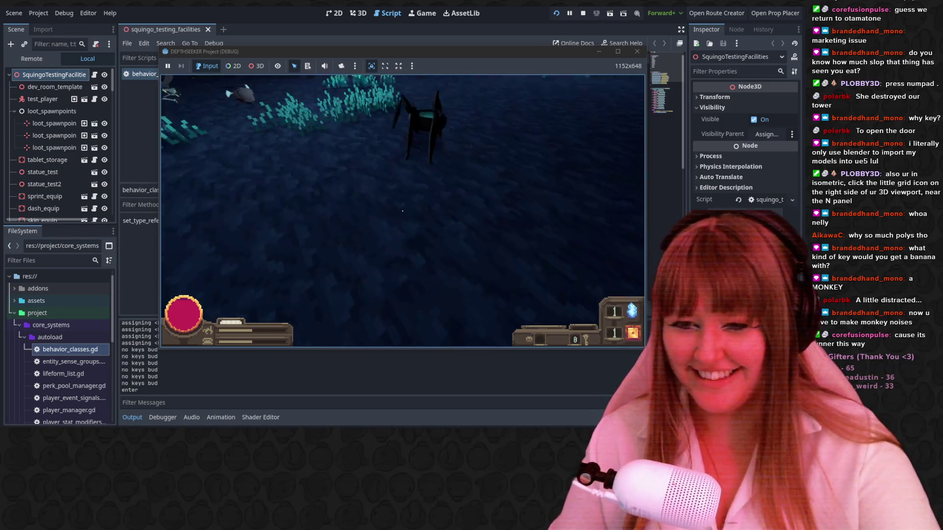
pyautogui.press('w')
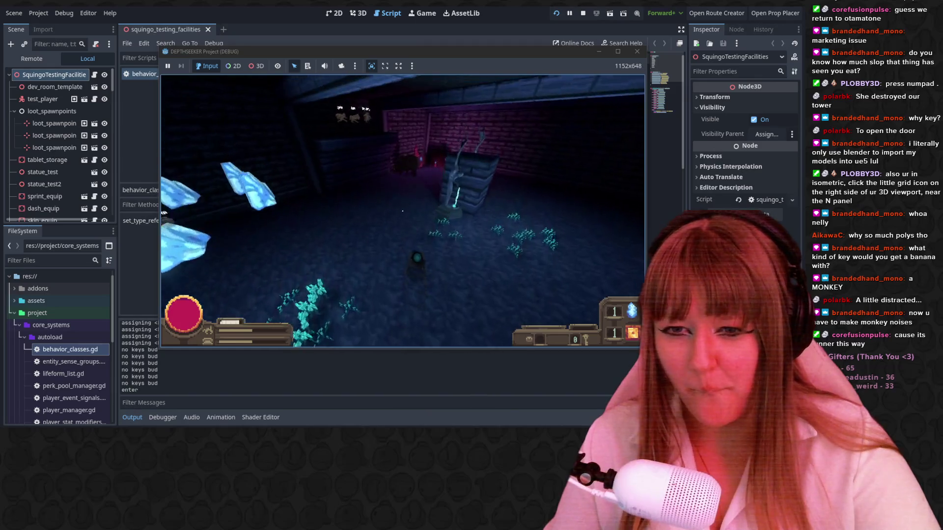
pyautogui.press('w')
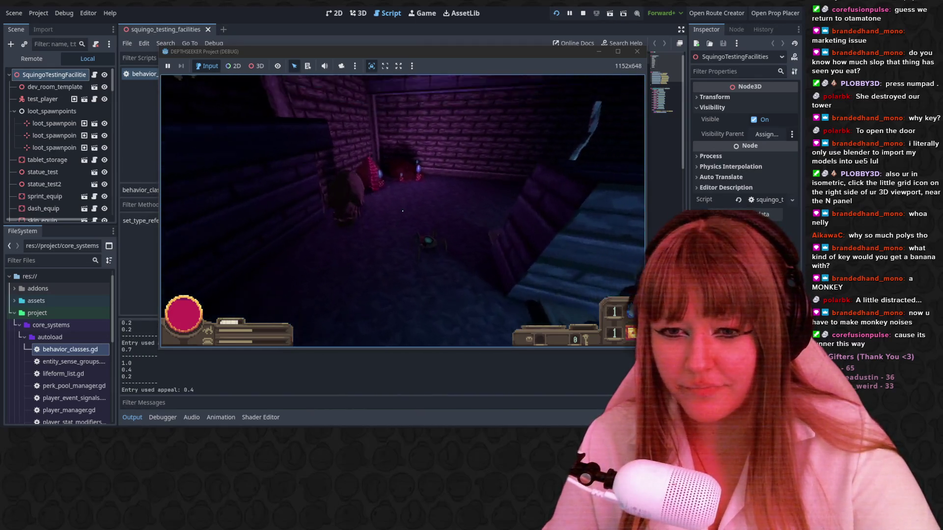
pyautogui.press('w')
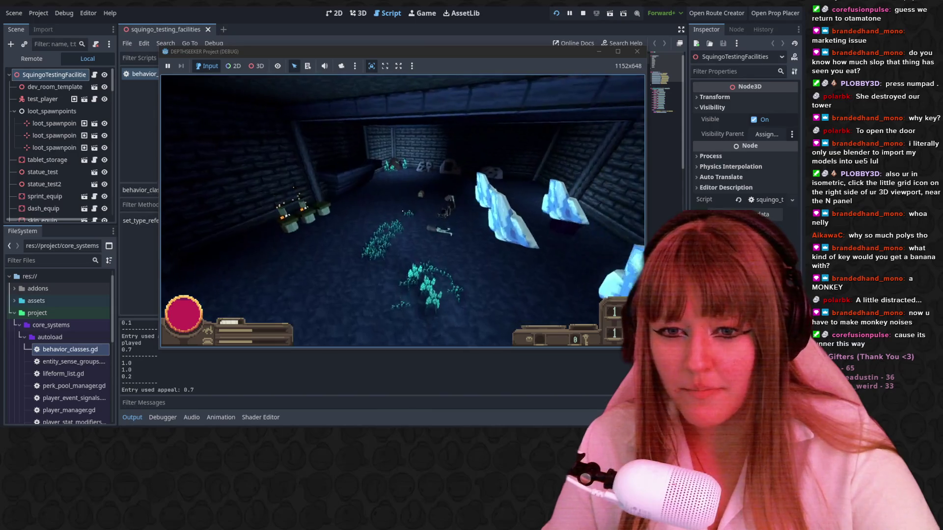
pyautogui.press('w')
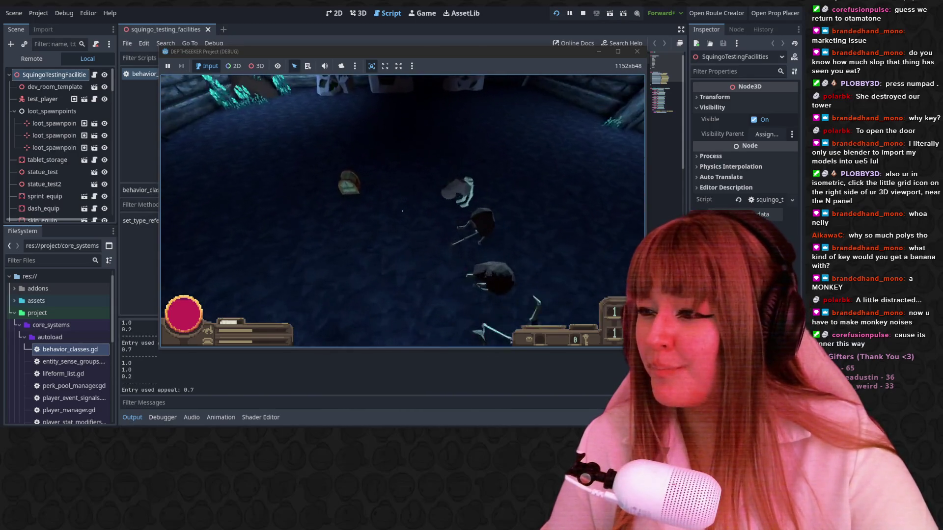
pyautogui.press('w')
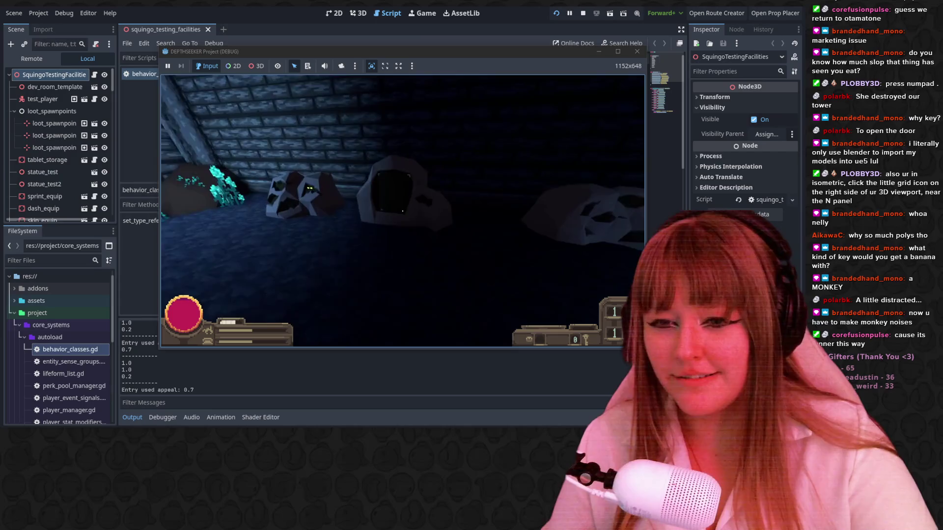
# Play the statue's eye-stacking puzzle, dropping stacks of eye pieces.
pyautogui.click(402, 210)
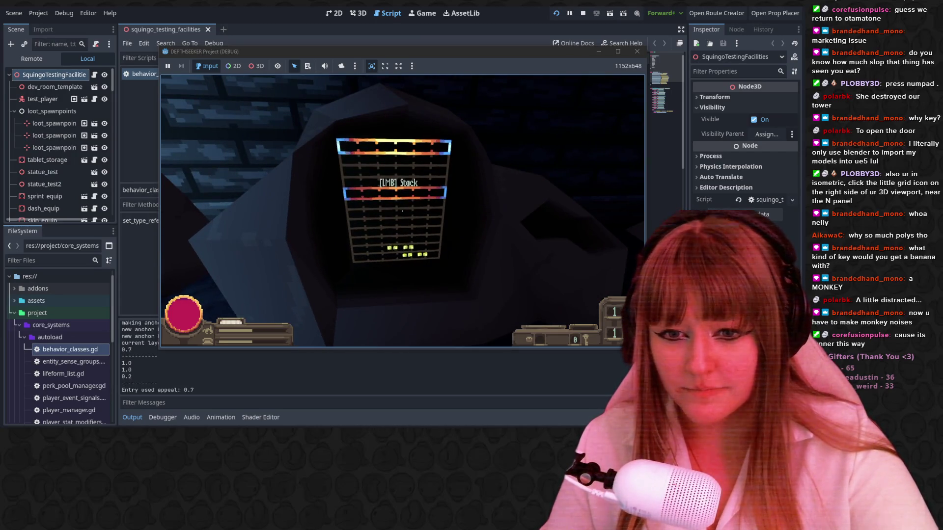
pyautogui.click(402, 211)
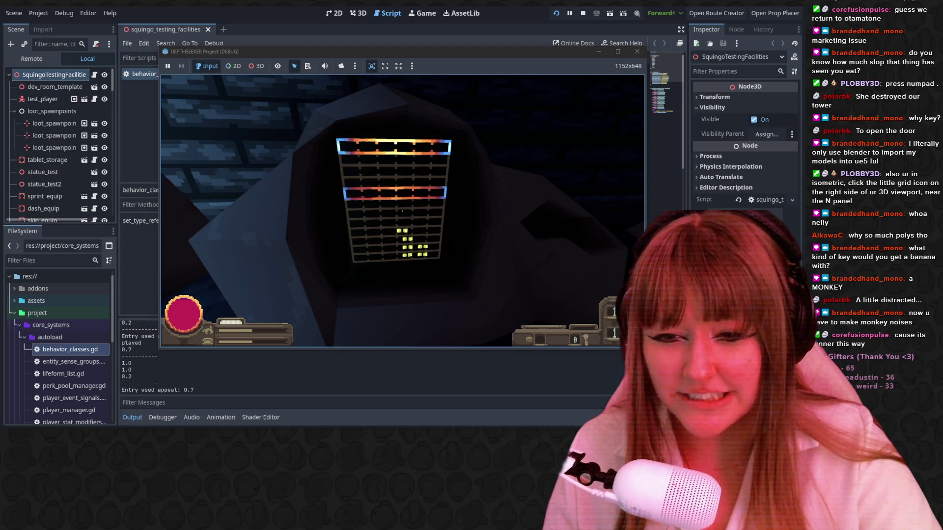
pyautogui.click(402, 211)
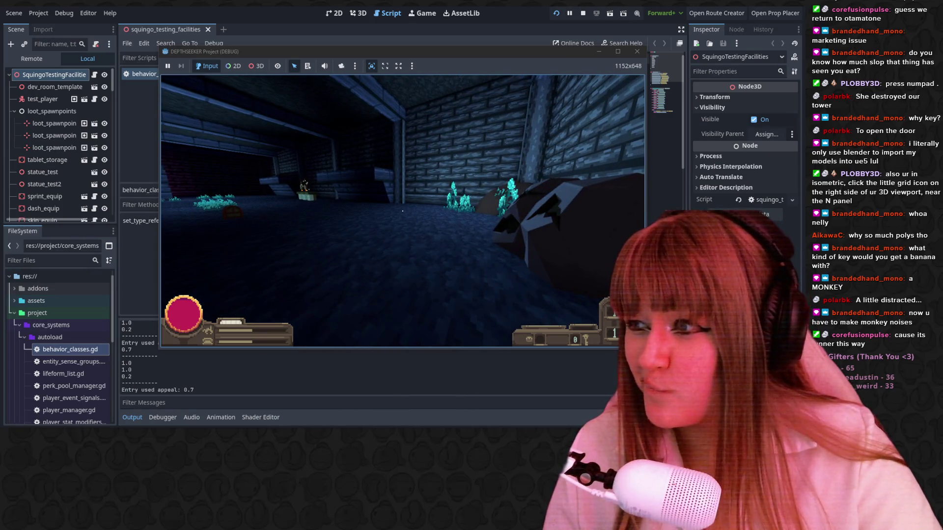
# Walk toward the crystals and rock creature, then pause and quit the game to the editor.
pyautogui.press('w')
pyautogui.press('e')
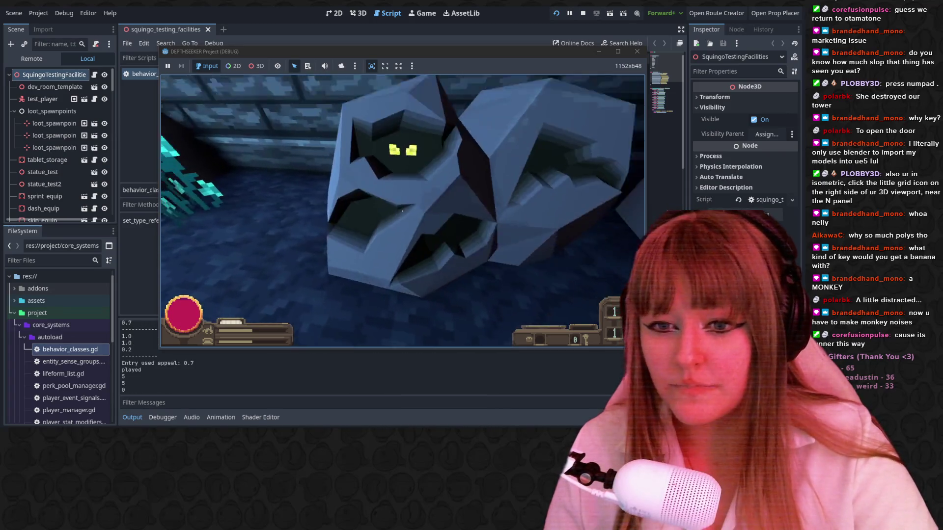
pyautogui.press('Escape')
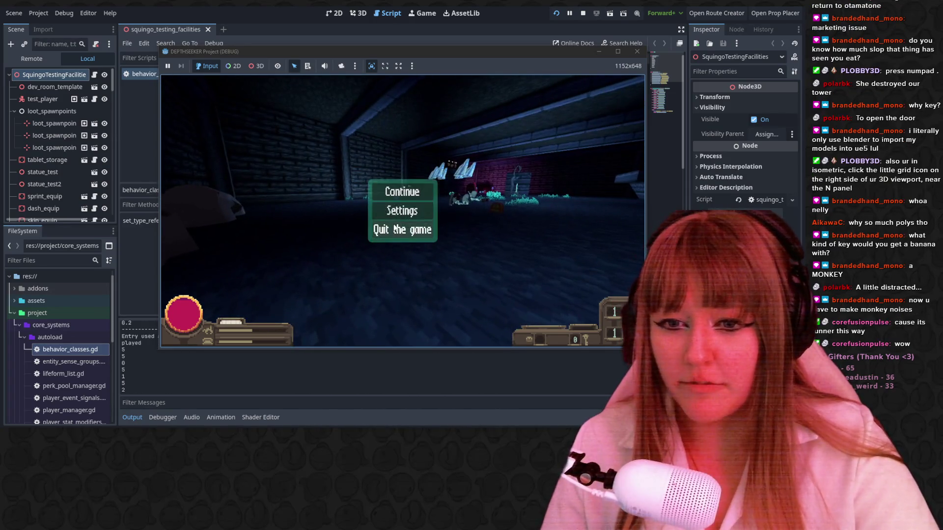
pyautogui.click(397, 230)
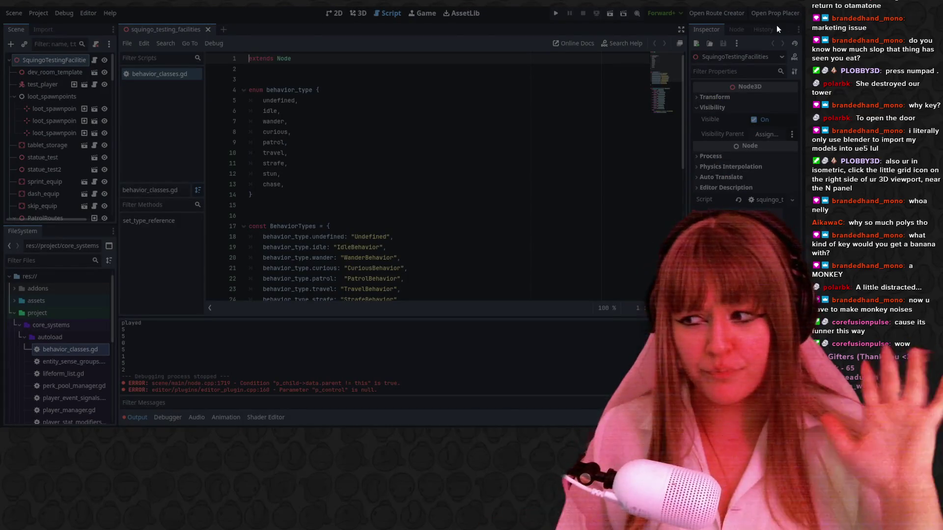
# Switch from the Godot script editor to the Blender window showing the key mesh.
pyautogui.hotkey('alt', 'Tab')
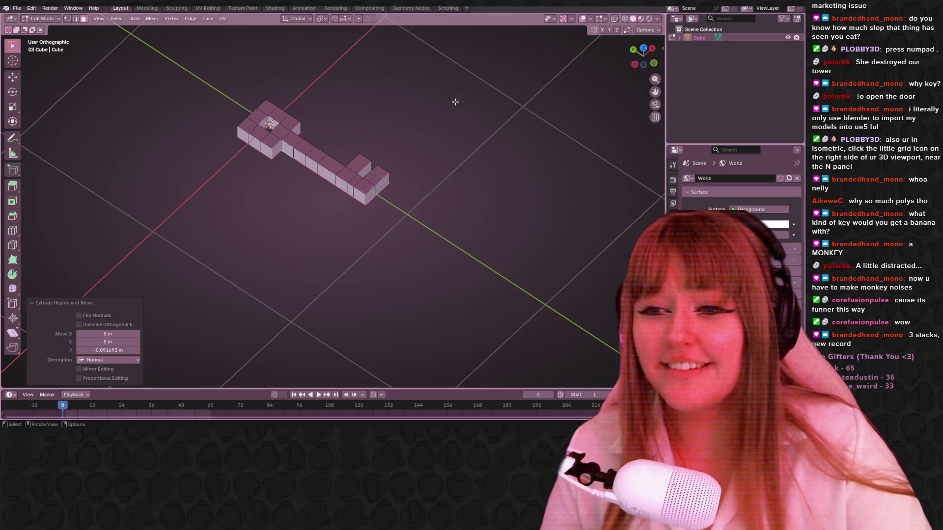
# Orbit and zoom around the key, then select a top face on its shaft.
pyautogui.moveTo(550, 143)
pyautogui.mouseDown(button='middle')
pyautogui.moveTo(408, 158)
pyautogui.moveTo(440, 139)
pyautogui.moveTo(404, 175)
pyautogui.moveTo(408, 141)
pyautogui.moveTo(436, 116)
pyautogui.moveTo(393, 155)
pyautogui.moveTo(387, 129)
pyautogui.mouseUp(button='middle')
pyautogui.scroll(6, 415, 143)
pyautogui.click(387, 130)
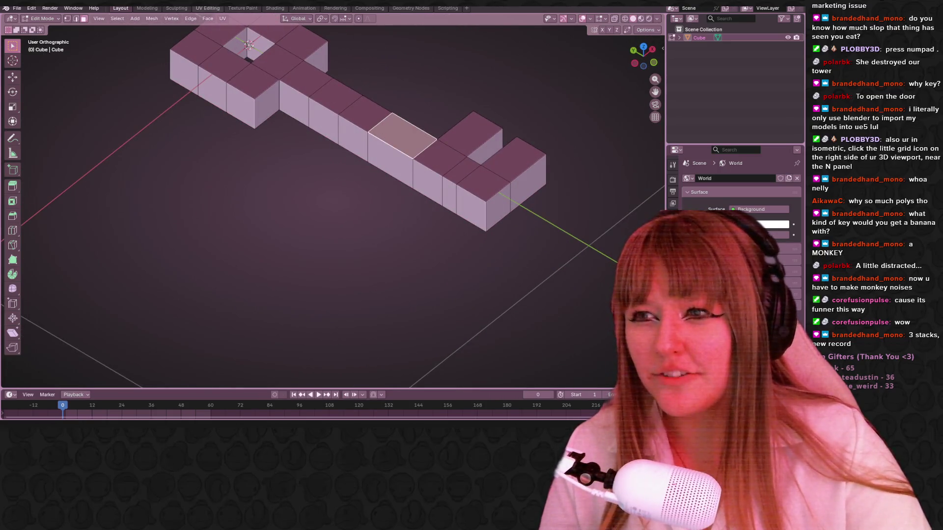
pyautogui.click(381, 123)
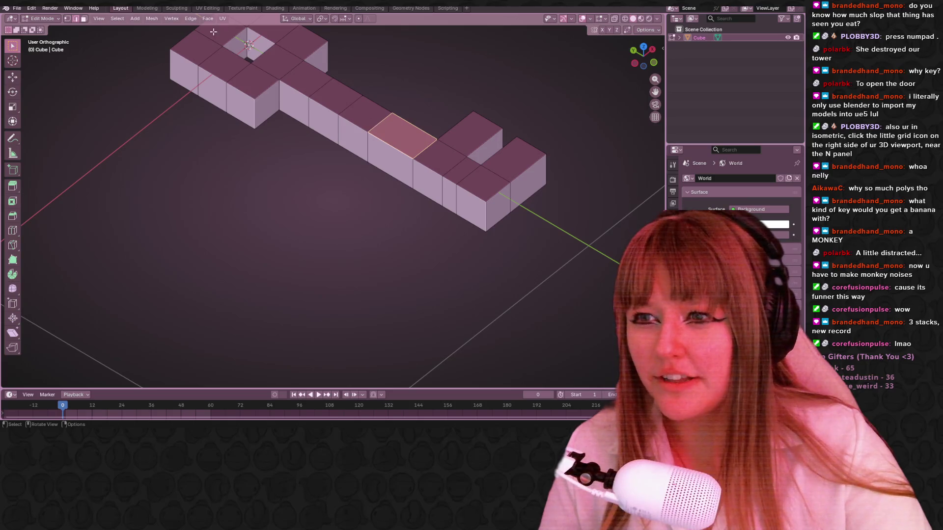
# In Left Orthographic view with X-ray on, box-select the middle shaft faces for deletion.
pyautogui.moveTo(400, 148)
pyautogui.mouseDown(button='middle')
pyautogui.moveTo(407, 121)
pyautogui.moveTo(404, 215)
pyautogui.moveTo(415, 116)
pyautogui.moveTo(596, 80)
pyautogui.mouseUp(button='middle')
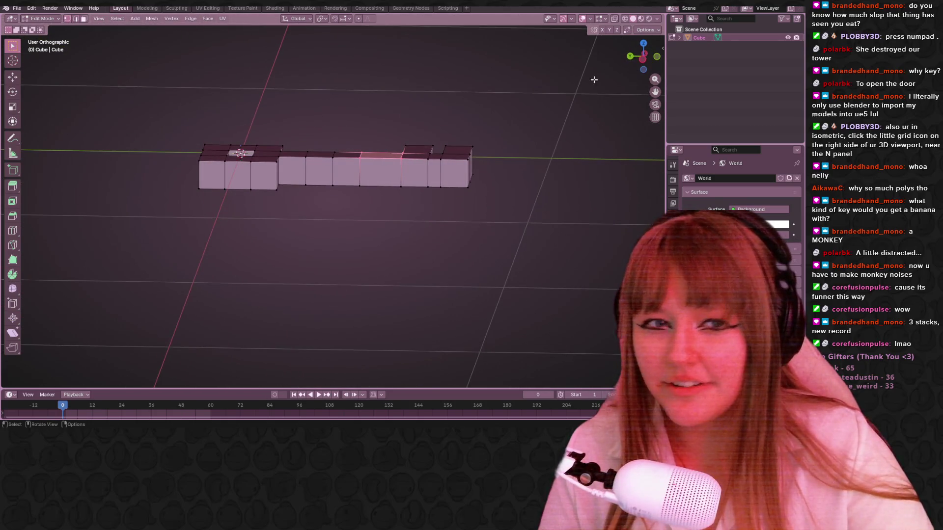
pyautogui.click(640, 66)
pyautogui.click(614, 19)
pyautogui.moveTo(305, 138); pyautogui.dragTo(370, 224)
pyautogui.press('x')
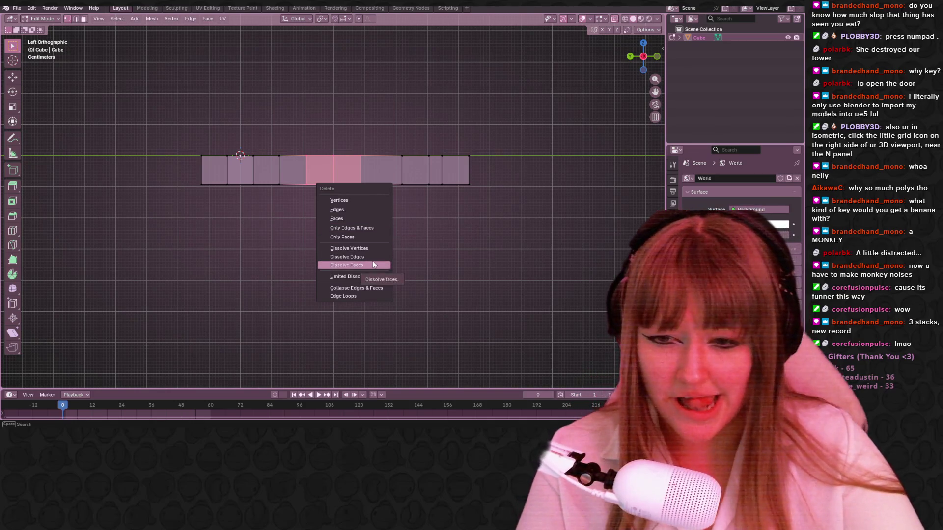
# Dissolve the middle faces, undo it, and enable Auto Merge in the Options menu.
pyautogui.click(375, 248)
pyautogui.moveTo(420, 220)
pyautogui.mouseDown(button='middle')
pyautogui.moveTo(450, 225)
pyautogui.moveTo(442, 255)
pyautogui.moveTo(428, 184)
pyautogui.moveTo(618, 62)
pyautogui.mouseUp(button='middle')
pyautogui.hotkey('ctrl', 'z')
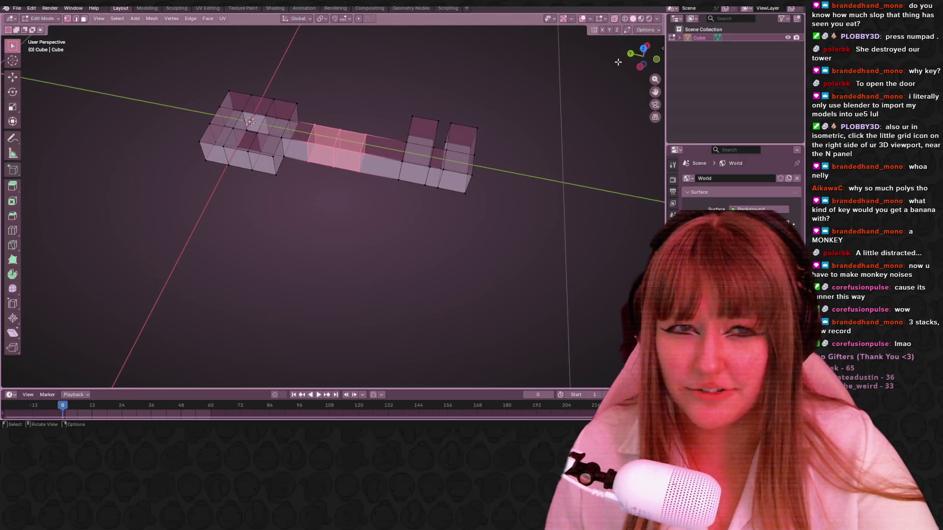
pyautogui.click(645, 30)
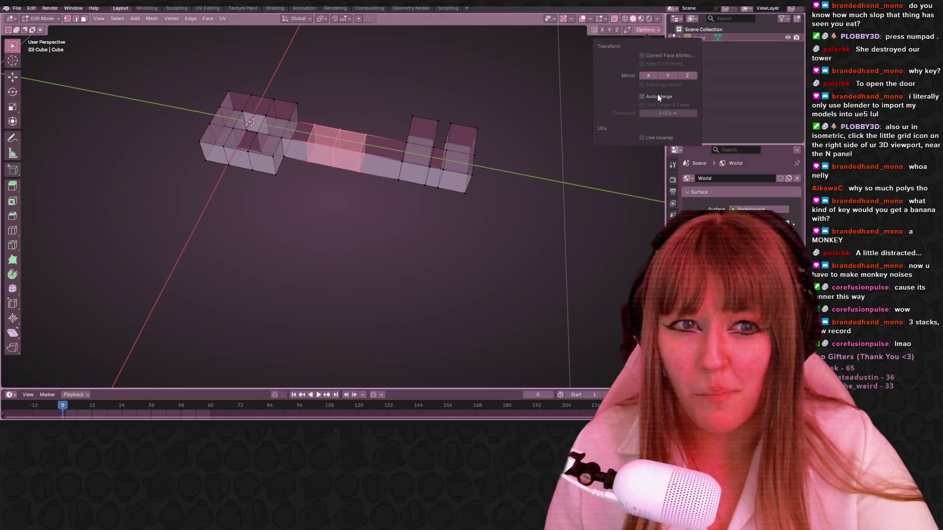
pyautogui.click(656, 95)
# Slide the shaft's inner edge loops with G so they merge into the shaft ends.
pyautogui.press('g')
pyautogui.click(373, 200)
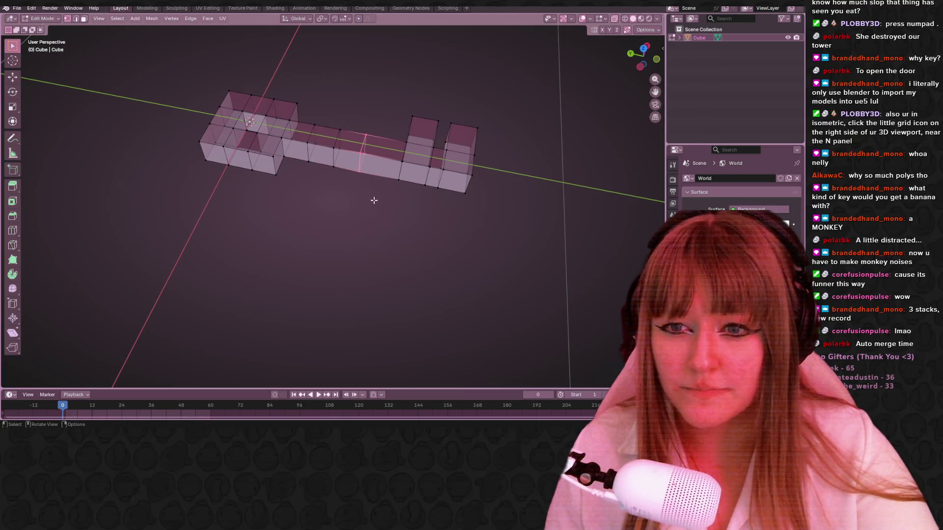
pyautogui.press('g')
pyautogui.press('g')
pyautogui.click(332, 185)
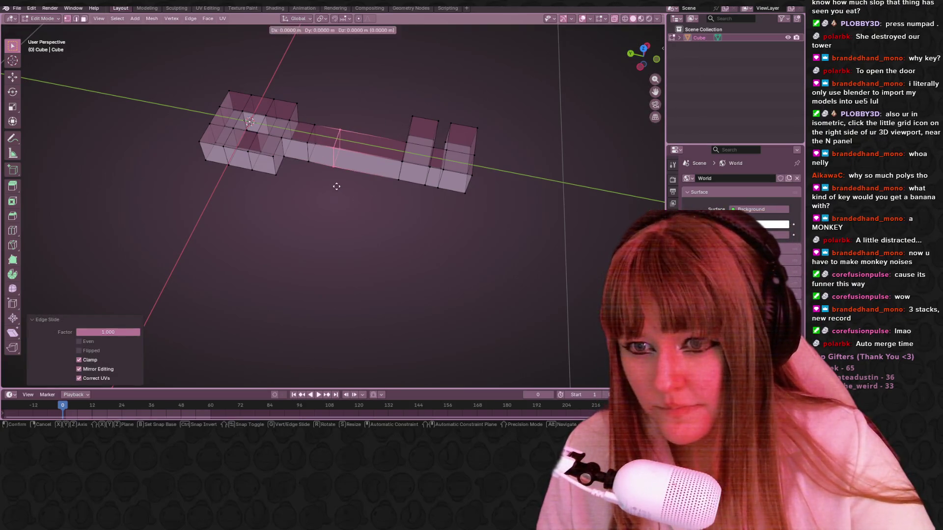
pyautogui.press('g')
pyautogui.press('g')
pyautogui.click(137, 153)
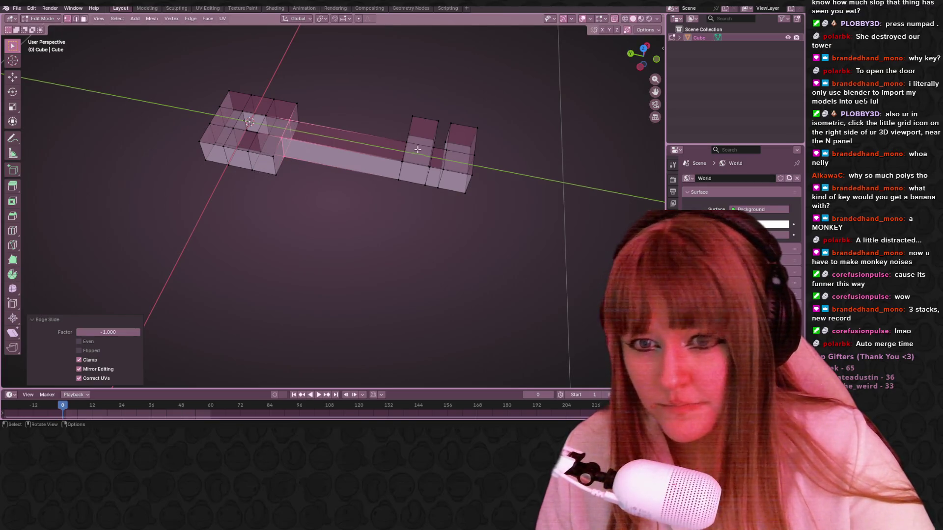
pyautogui.moveTo(418, 149)
pyautogui.mouseDown(button='middle')
pyautogui.moveTo(435, 221)
pyautogui.moveTo(472, 212)
pyautogui.mouseUp(button='middle')
# Box-select the key's head from a near top-down view.
pyautogui.click(652, 30)
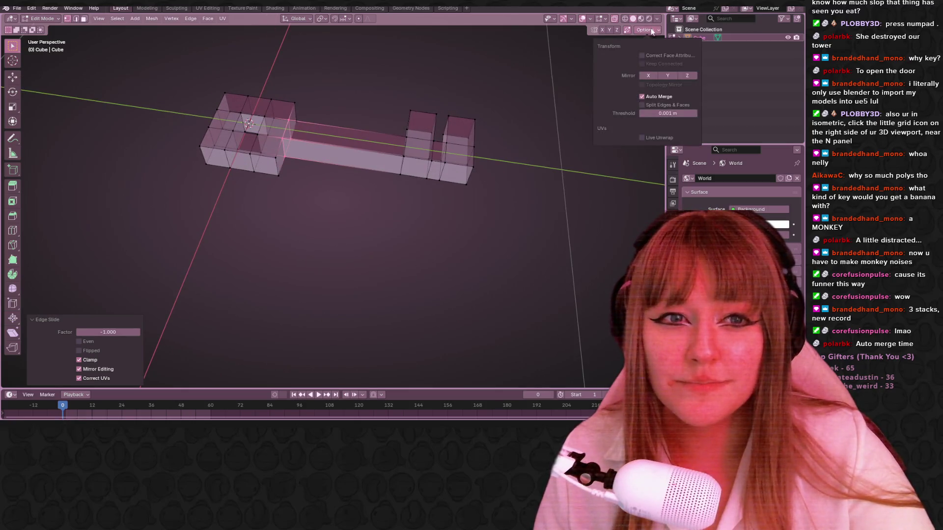
pyautogui.moveTo(459, 142)
pyautogui.mouseDown(button='middle')
pyautogui.moveTo(410, 109)
pyautogui.moveTo(362, 123)
pyautogui.moveTo(388, 103)
pyautogui.moveTo(406, 149)
pyautogui.mouseUp(button='middle')
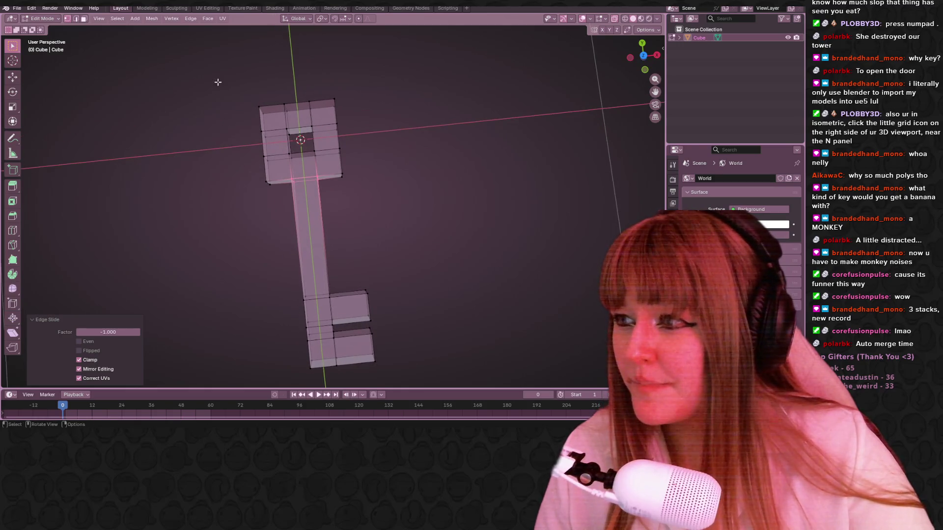
pyautogui.moveTo(218, 82); pyautogui.dragTo(349, 187)
pyautogui.moveTo(366, 230); pyautogui.dragTo(418, 183, button='middle')
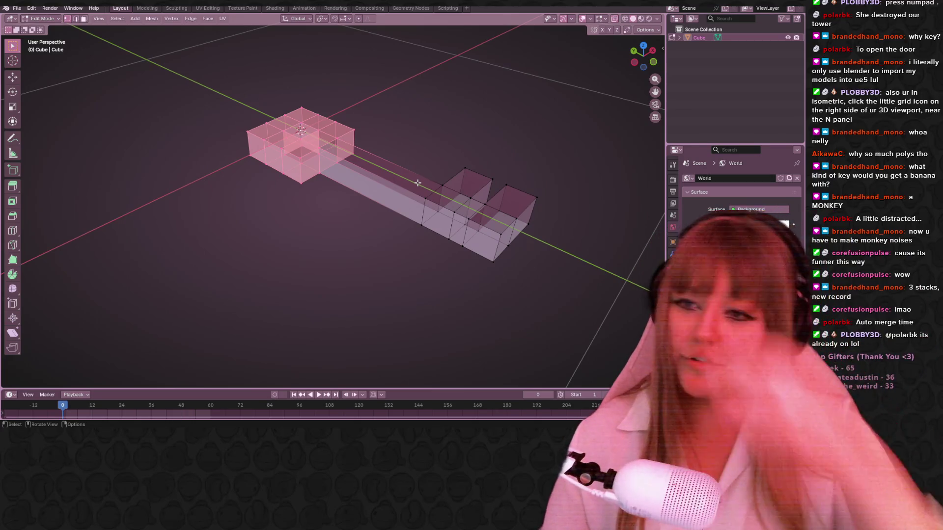
pyautogui.moveTo(311, 232)
pyautogui.mouseDown(button='middle')
pyautogui.moveTo(341, 261)
pyautogui.moveTo(353, 228)
pyautogui.moveTo(383, 257)
pyautogui.mouseUp(button='middle')
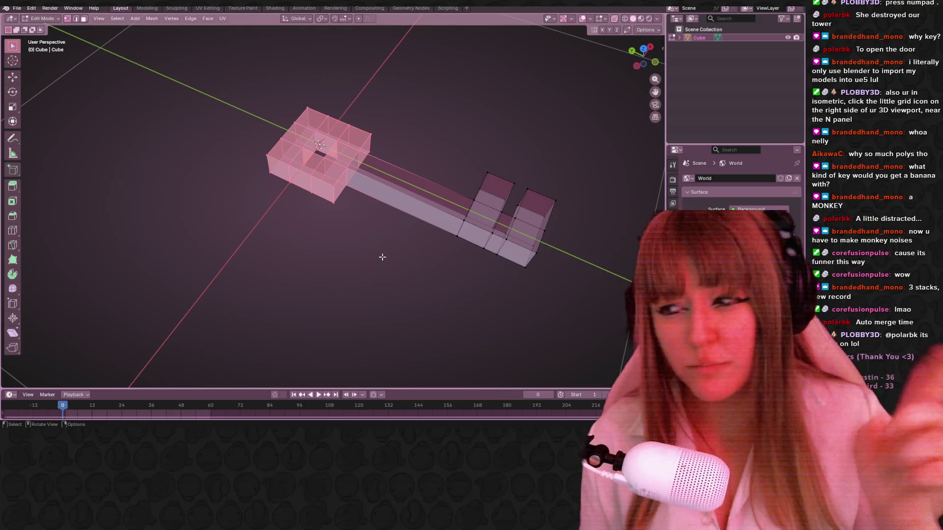
pyautogui.moveTo(314, 180)
pyautogui.mouseDown(button='middle')
pyautogui.moveTo(369, 190)
pyautogui.moveTo(324, 148)
pyautogui.moveTo(385, 46)
pyautogui.moveTo(371, 149)
pyautogui.mouseUp(button='middle')
# Select the whole square head with Ctrl+L and extrude it in place at 0 m offset.
pyautogui.press('e')
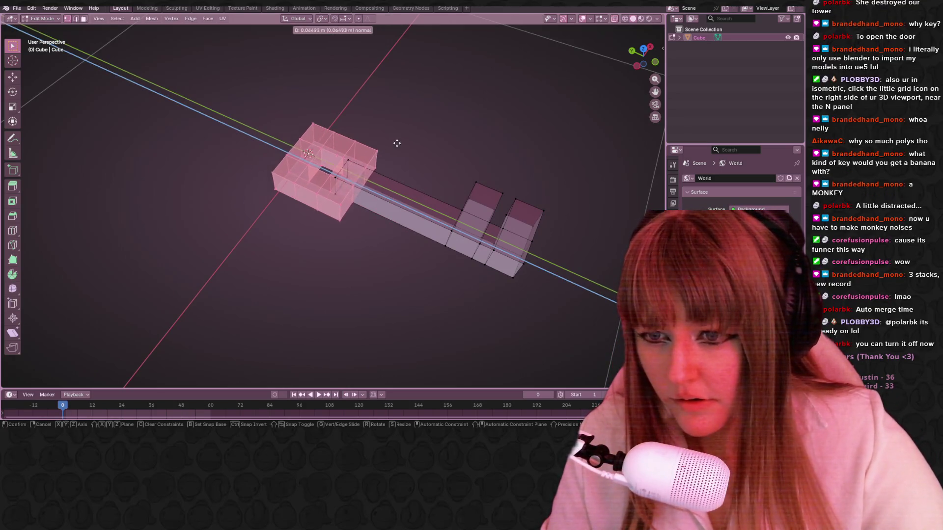
pyautogui.rightClick(313, 135)
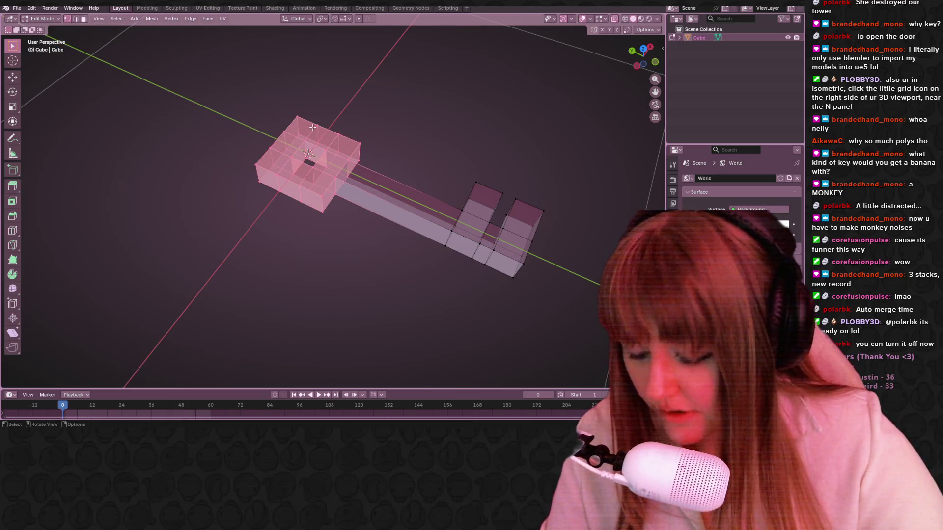
pyautogui.press('e')
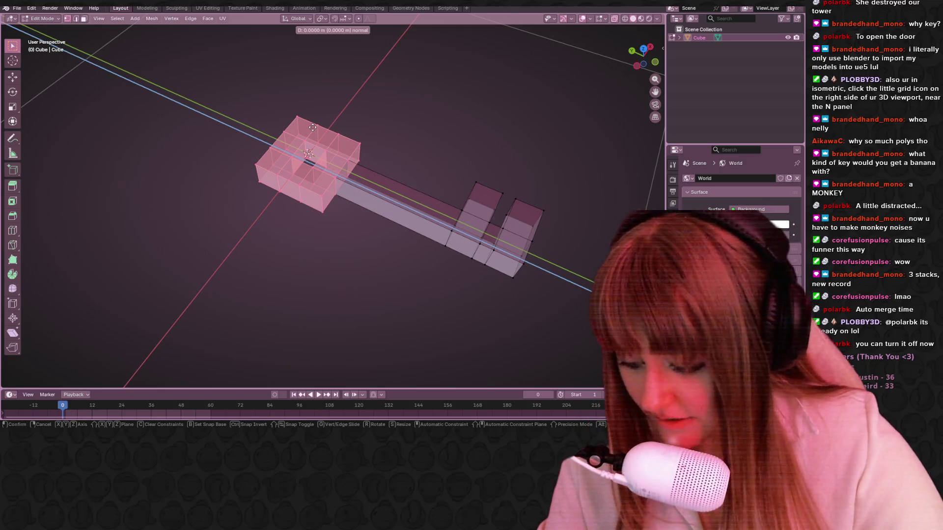
pyautogui.press('super')
pyautogui.press('super')
pyautogui.press('super')
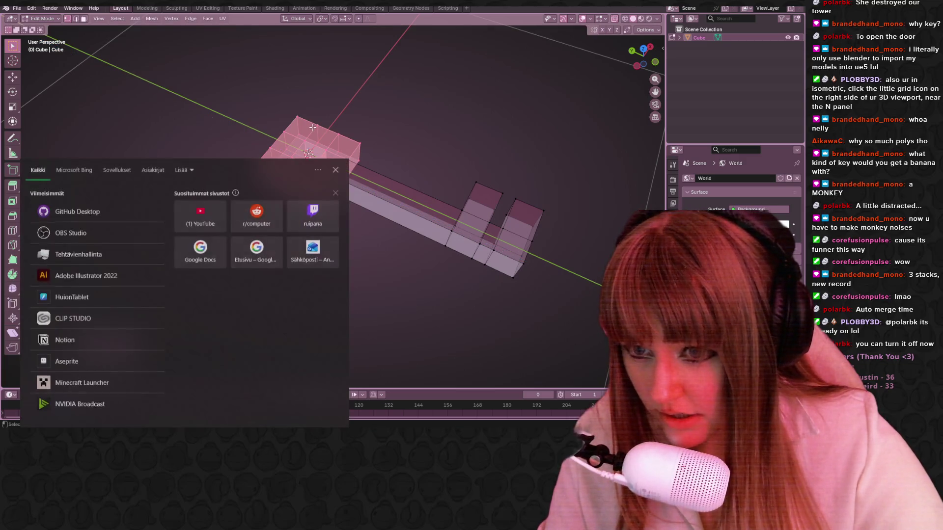
pyautogui.press('super')
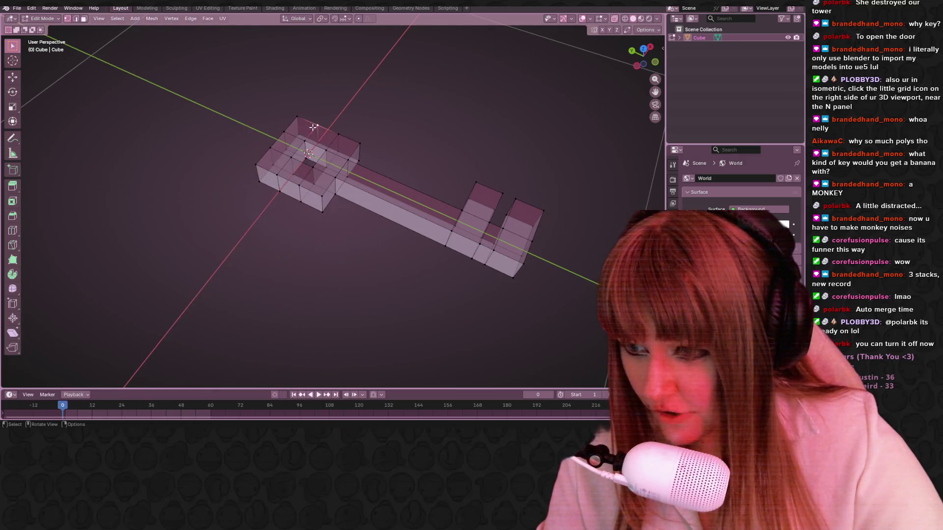
pyautogui.hotkey('ctrl', 'l')
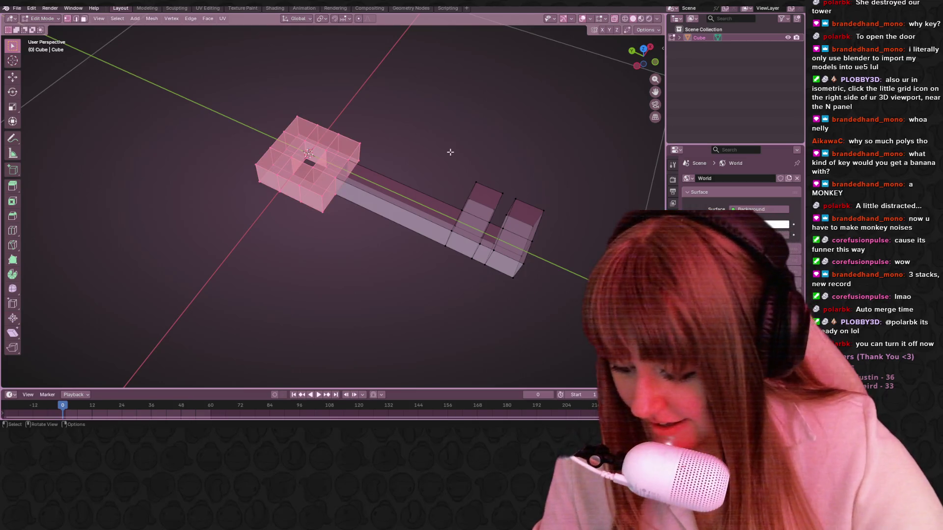
pyautogui.press('e')
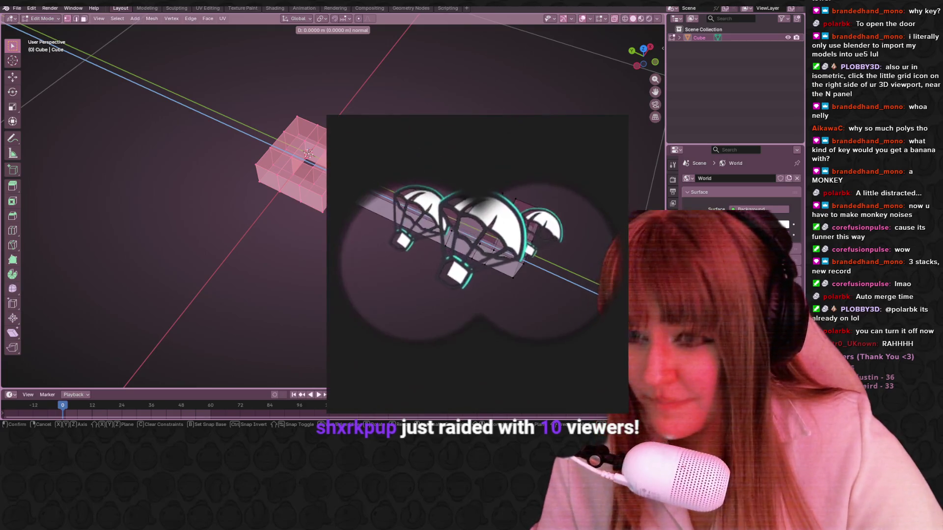
pyautogui.click(484, 133)
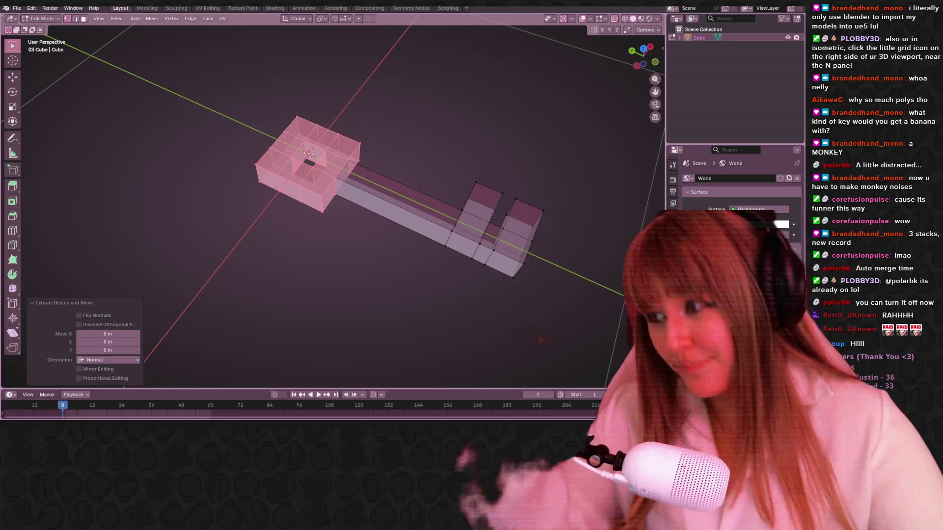
pyautogui.moveTo(6, 126)
pyautogui.mouseDown()
pyautogui.moveTo(398, 39)
pyautogui.moveTo(457, 4)
pyautogui.mouseUp()
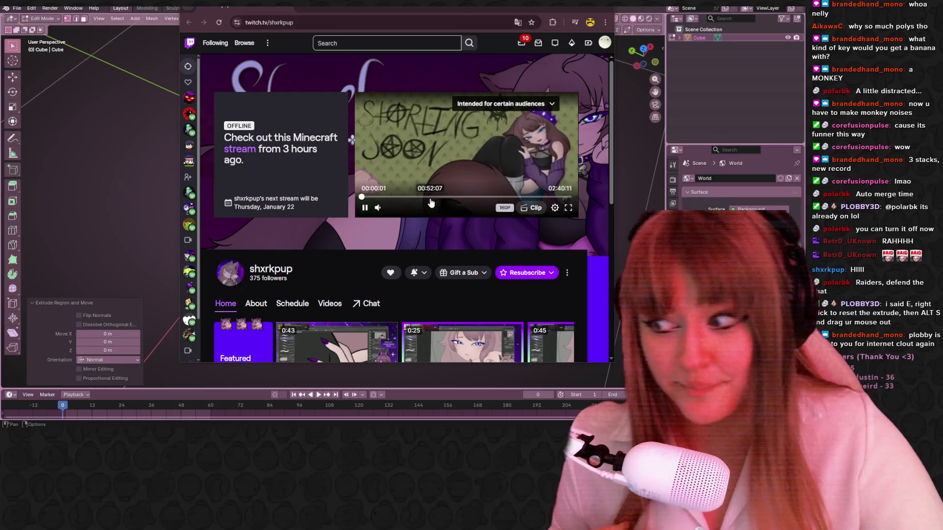
# Seek through the past Minecraft broadcast, dismiss the content warning, then close the browser.
pyautogui.click(474, 197)
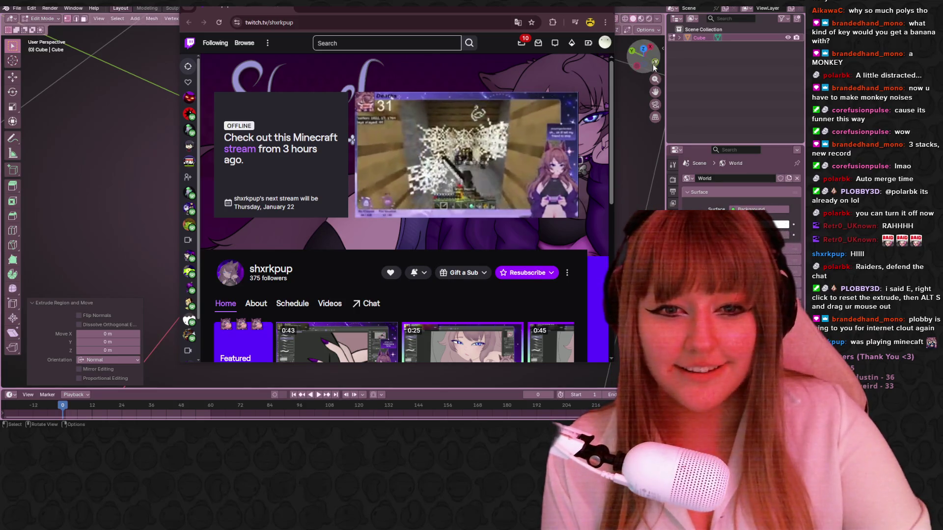
pyautogui.click(367, 208)
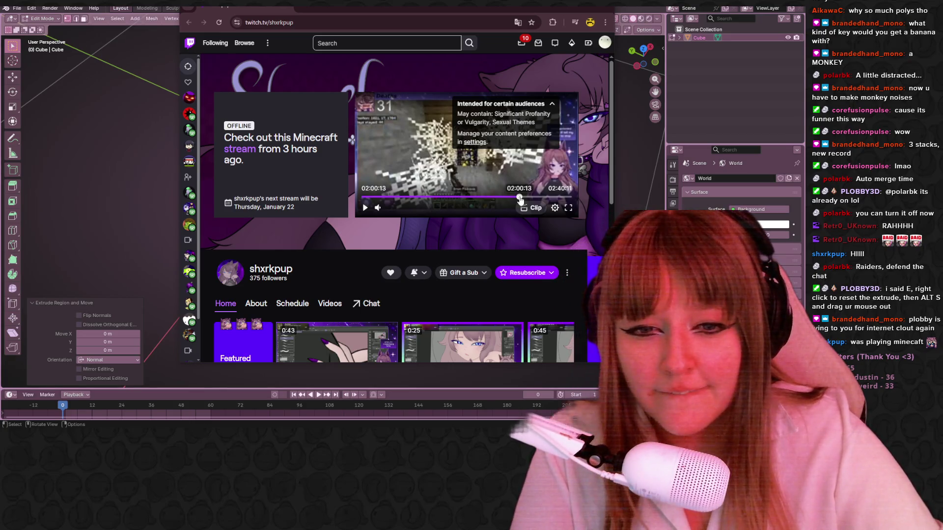
pyautogui.click(519, 197)
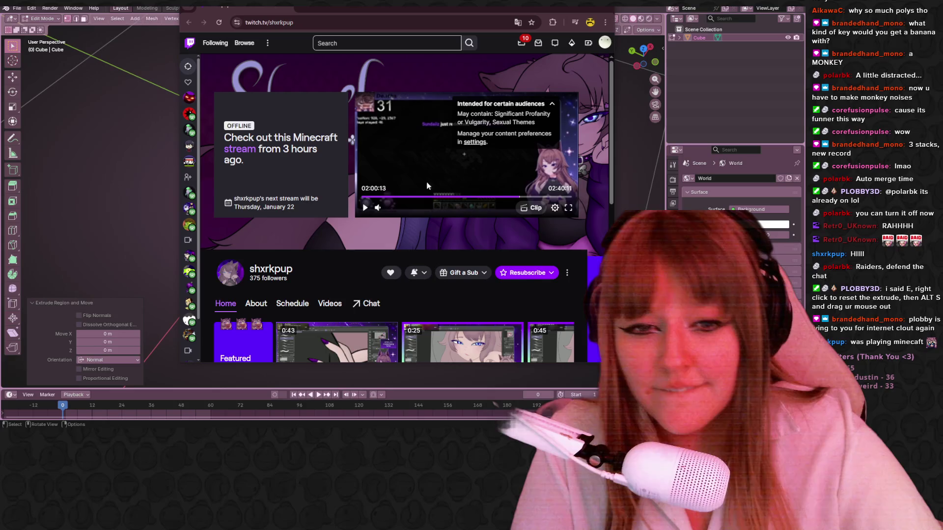
pyautogui.click(553, 105)
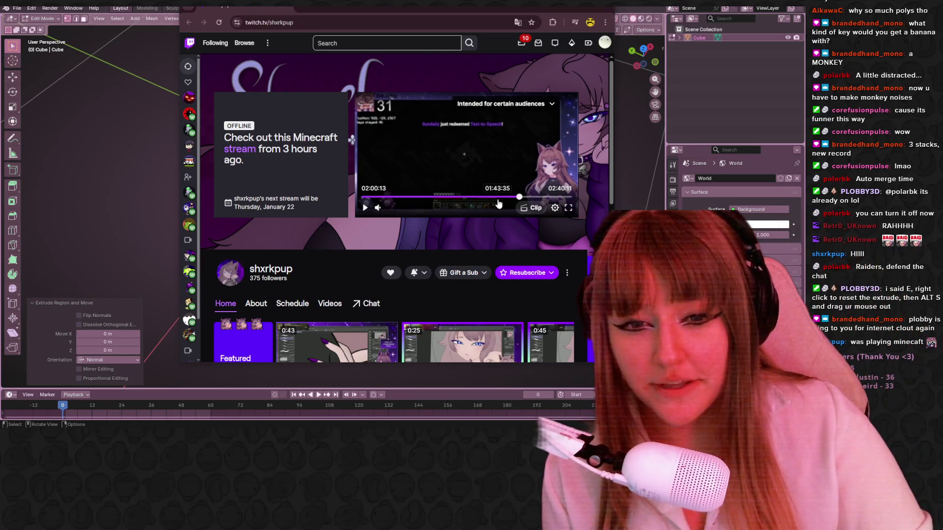
pyautogui.click(544, 197)
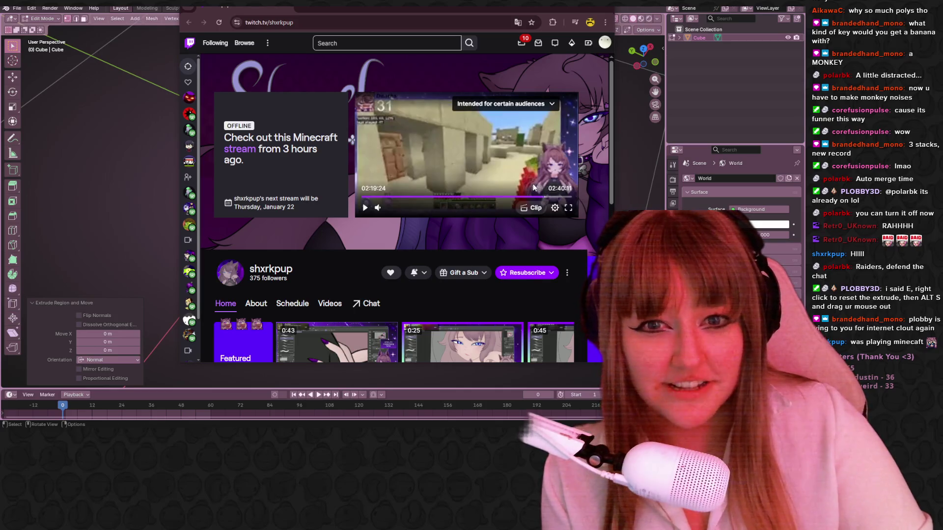
pyautogui.click(606, 12)
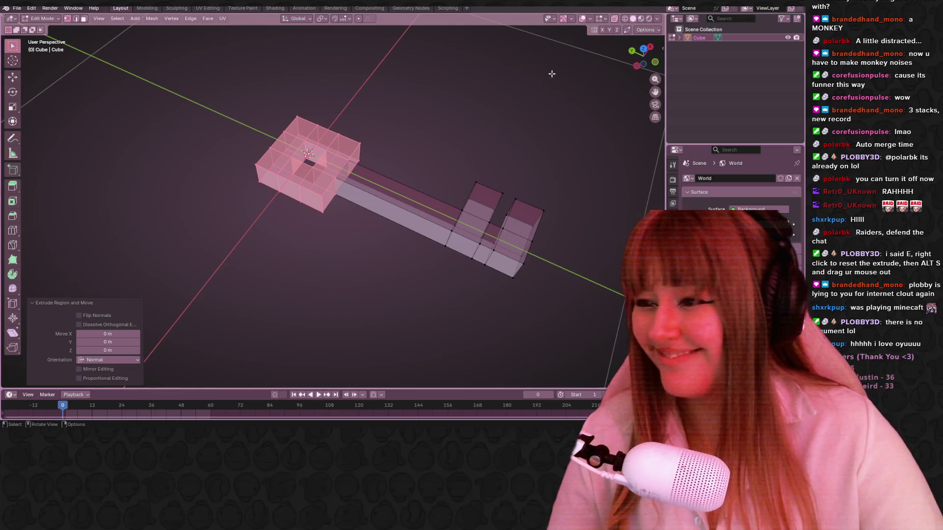
pyautogui.moveTo(359, 111); pyautogui.dragTo(329, 134, button='middle')
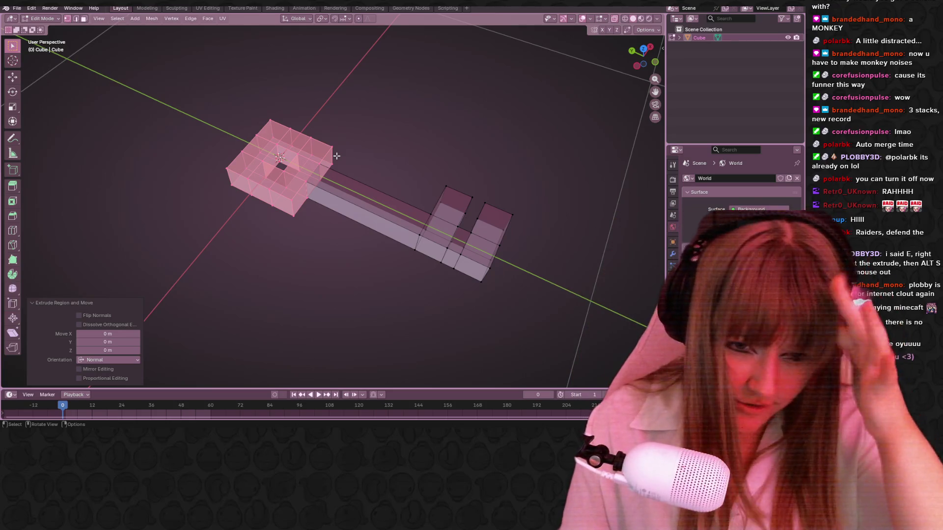
pyautogui.press('e')
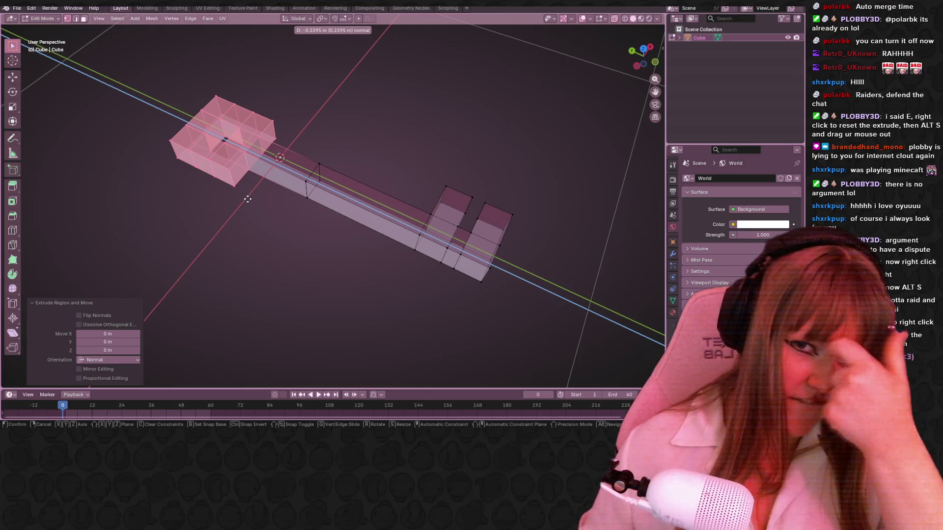
# Cancel the extrusion and Shrink/Fatten the head faces inward to -0.0255 m.
pyautogui.rightClick(287, 221)
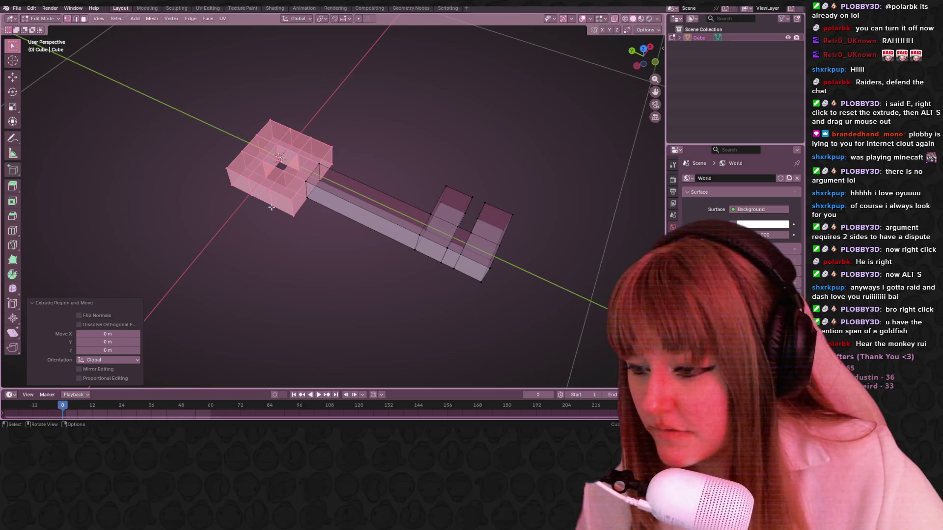
pyautogui.hotkey('alt', 's')
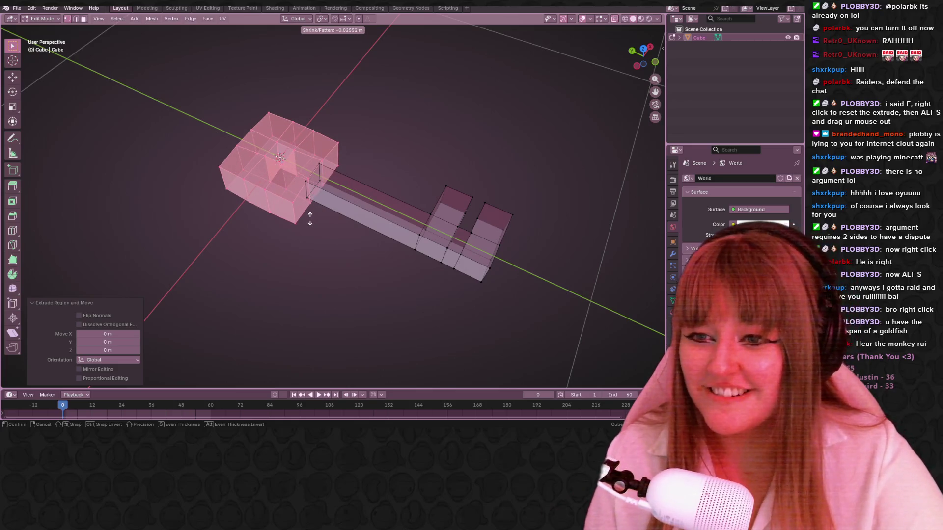
pyautogui.click(310, 219)
pyautogui.moveTo(322, 221); pyautogui.dragTo(348, 242, button='middle')
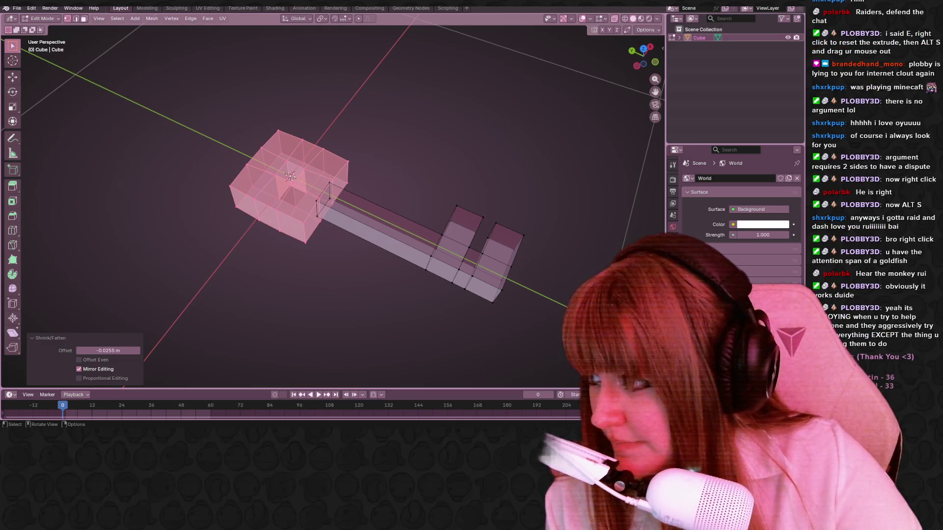
pyautogui.moveTo(429, 169)
pyautogui.mouseDown(button='middle')
pyautogui.moveTo(481, 154)
pyautogui.moveTo(511, 166)
pyautogui.mouseUp(button='middle')
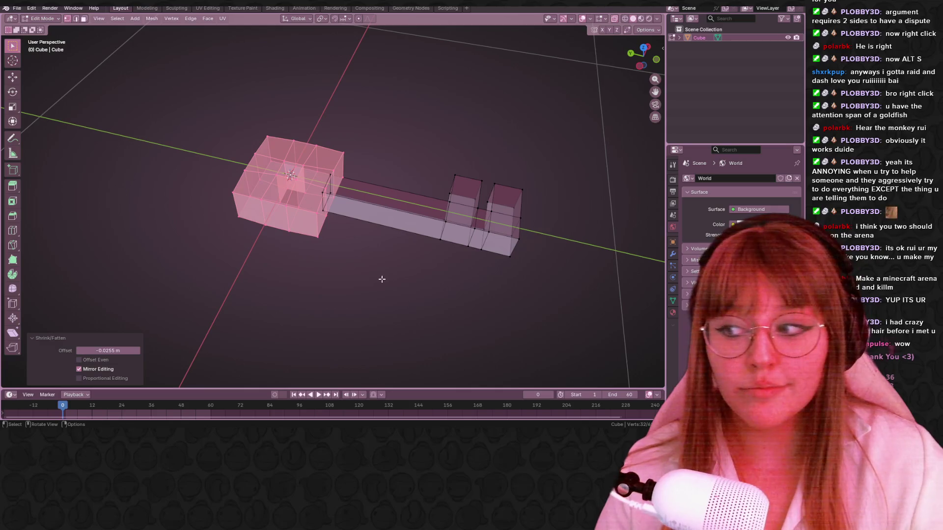
pyautogui.keyDown('shift'); pyautogui.moveTo(395, 252); pyautogui.dragTo(399, 221, button='middle'); pyautogui.keyUp('shift')
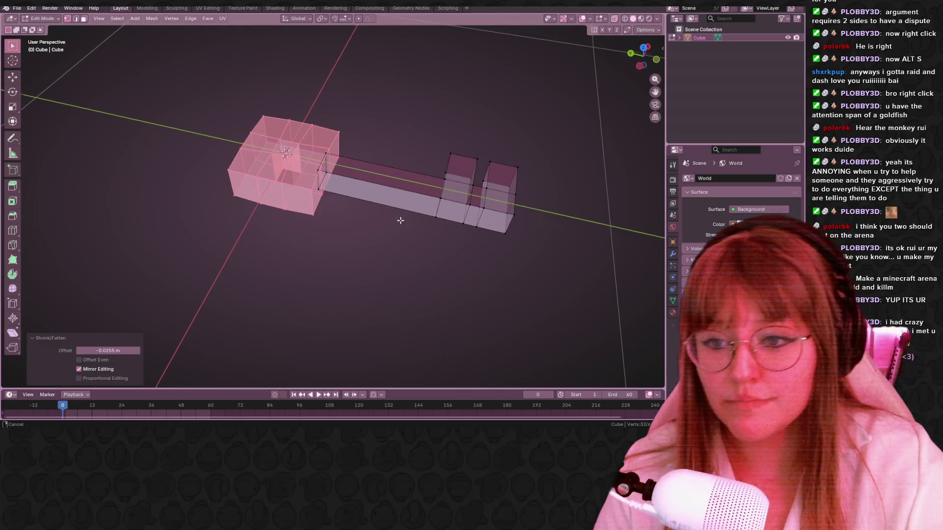
pyautogui.click(639, 69)
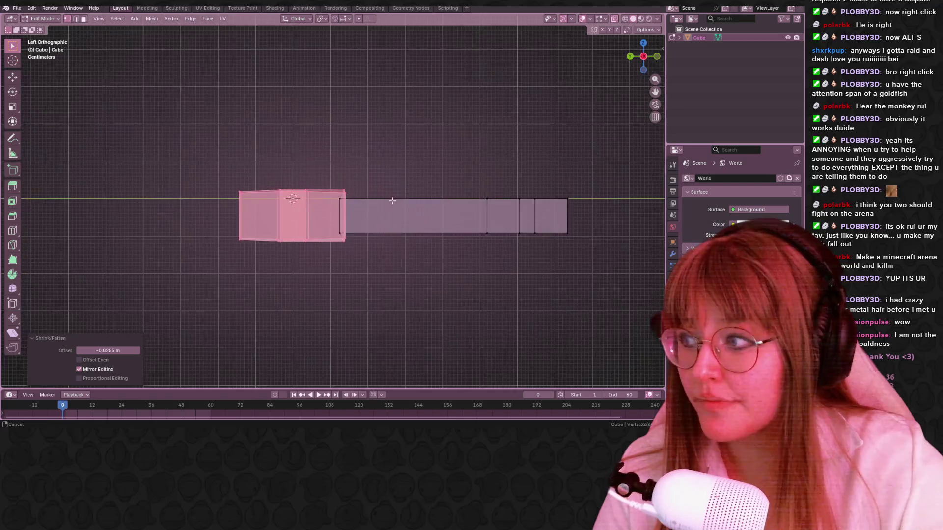
pyautogui.press('g')
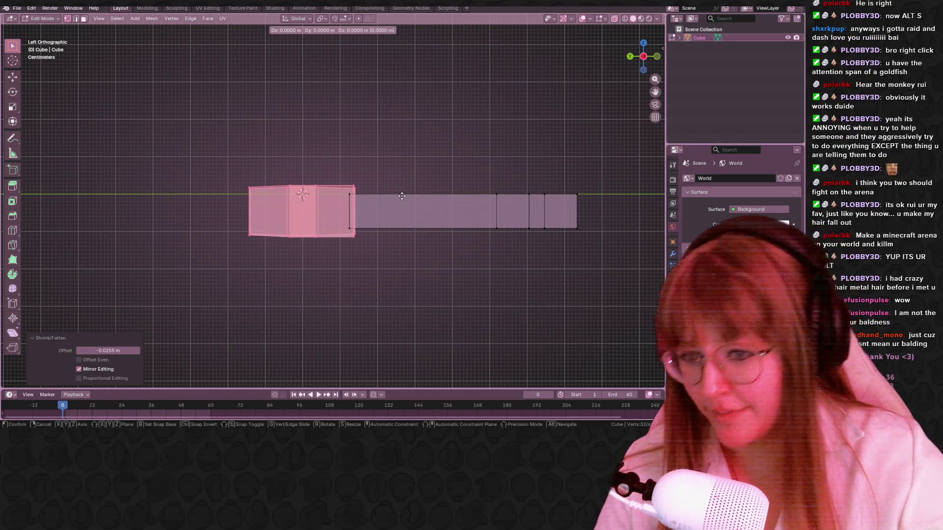
pyautogui.press('y')
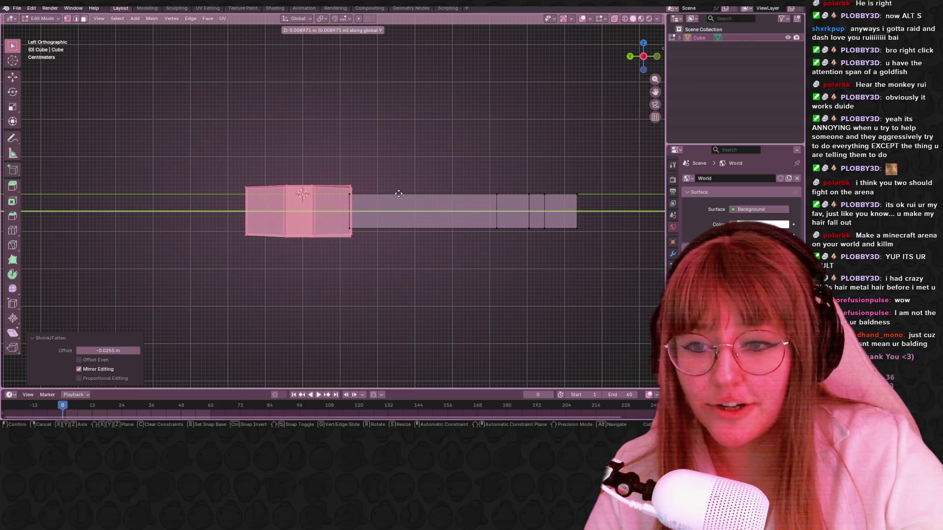
pyautogui.click(388, 198)
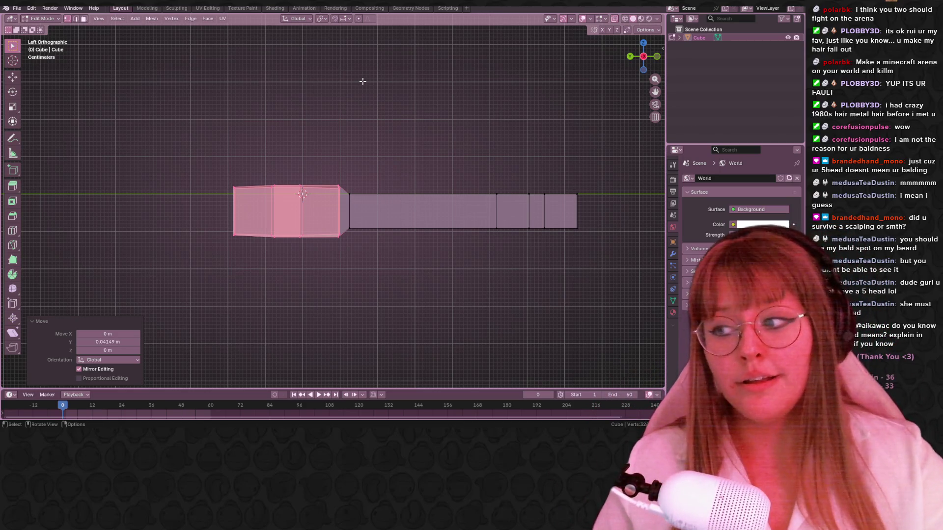
pyautogui.moveTo(365, 210)
pyautogui.keyDown('shift'); pyautogui.mouseDown(button='middle')
pyautogui.moveTo(411, 211)
pyautogui.moveTo(397, 199)
pyautogui.mouseUp(button='middle'); pyautogui.keyUp('shift')
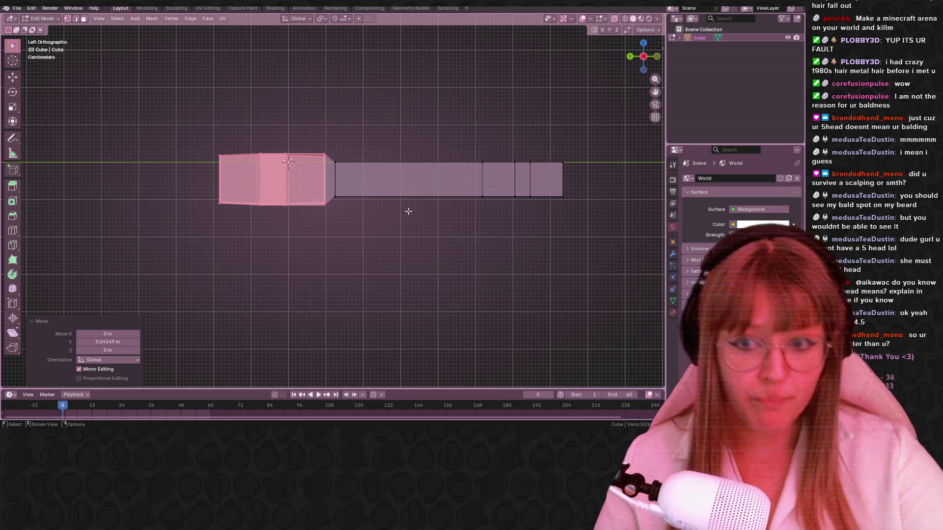
pyautogui.keyDown('shift'); pyautogui.moveTo(410, 152); pyautogui.dragTo(430, 140, button='middle'); pyautogui.keyUp('shift')
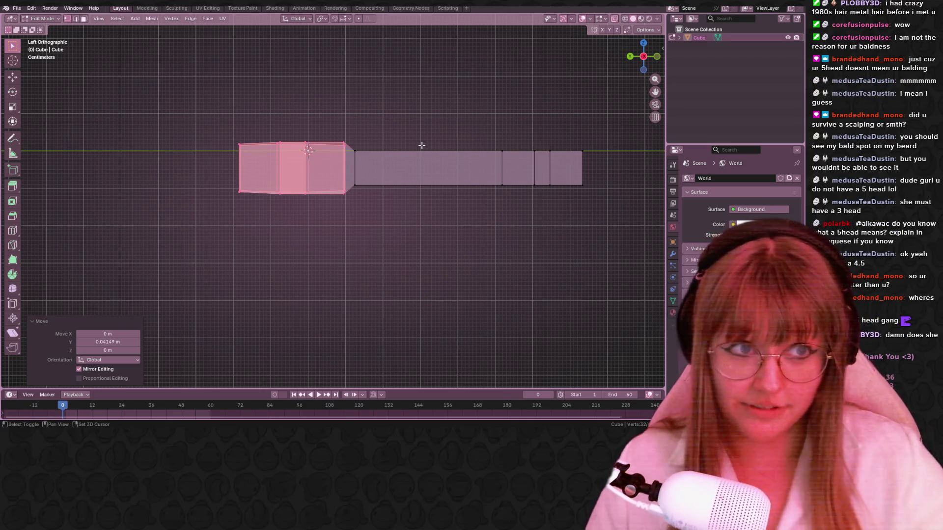
pyautogui.moveTo(415, 137)
pyautogui.keyDown('shift'); pyautogui.mouseDown(button='middle')
pyautogui.moveTo(499, 267)
pyautogui.moveTo(302, 255)
pyautogui.moveTo(319, 258)
pyautogui.moveTo(297, 247)
pyautogui.mouseUp(button='middle'); pyautogui.keyUp('shift')
# Edge-slide the key head's loose front vertex fully onto its corner.
pyautogui.click(299, 254)
pyautogui.press('g')
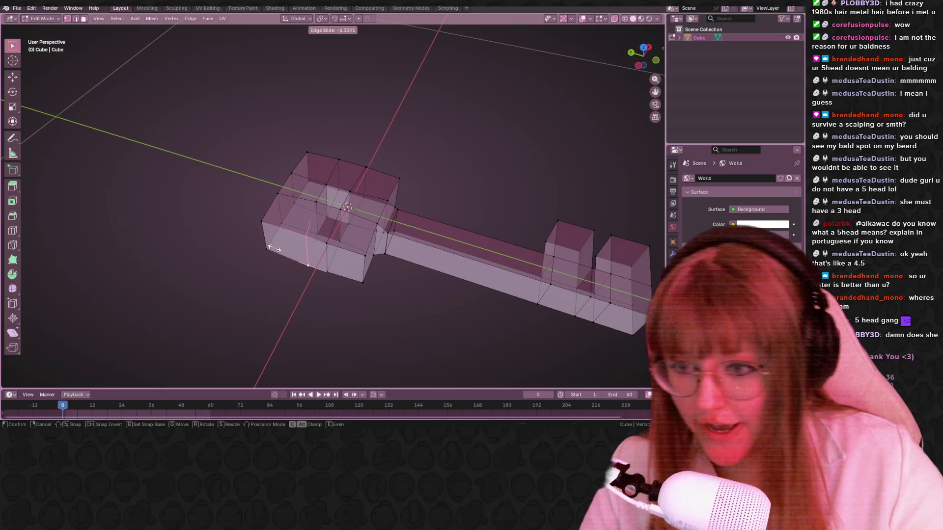
pyautogui.click(327, 256)
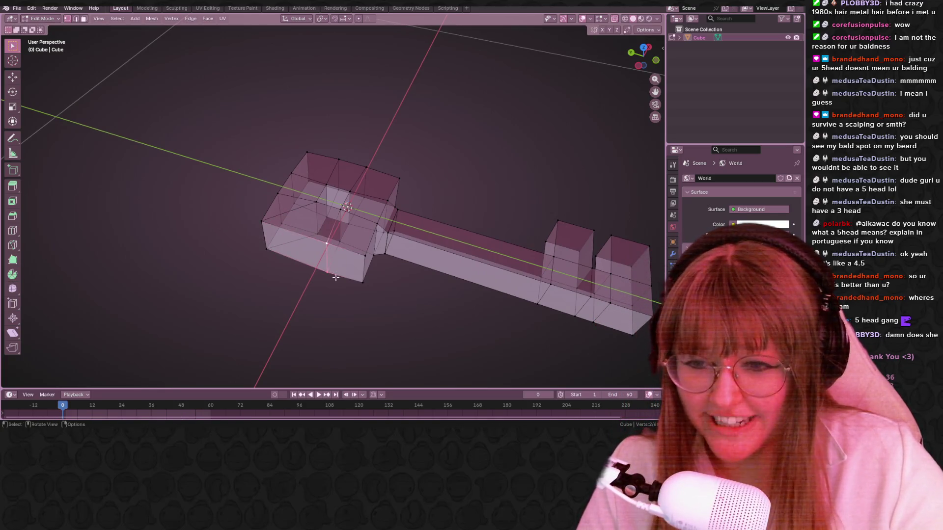
pyautogui.press('g')
pyautogui.press('g')
pyautogui.click(417, 276)
# Shift box-select the overlapping vertices on the head's front corner.
pyautogui.moveTo(441, 298)
pyautogui.keyDown('shift'); pyautogui.mouseDown(button='middle')
pyautogui.moveTo(431, 264)
pyautogui.moveTo(411, 264)
pyautogui.mouseUp(button='middle'); pyautogui.keyUp('shift')
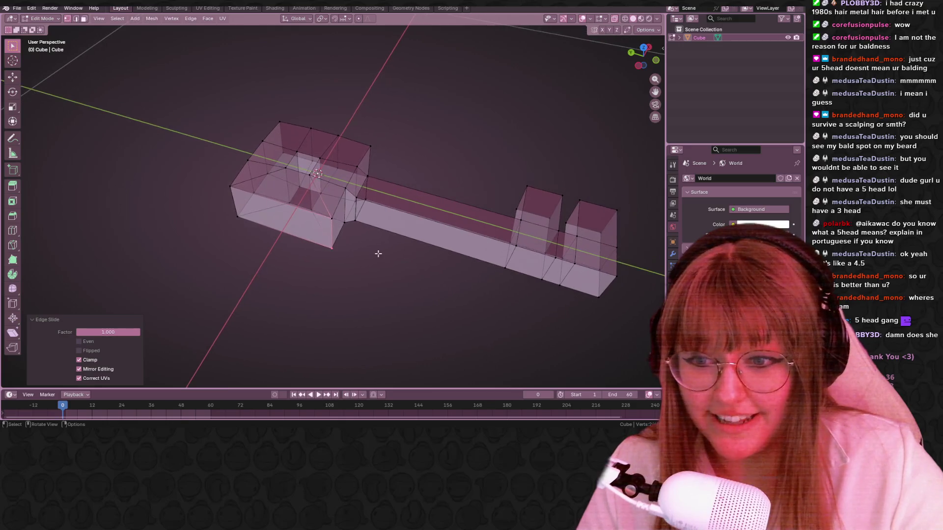
pyautogui.click(332, 248)
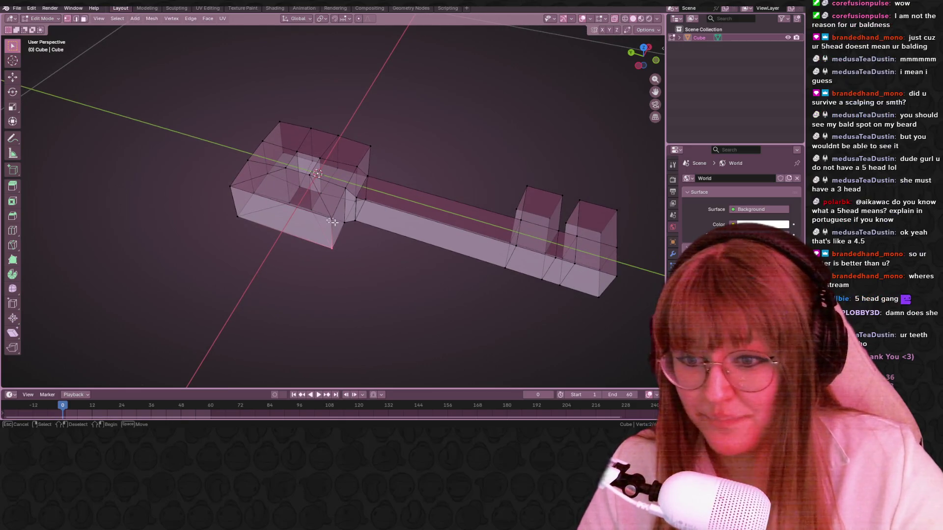
pyautogui.keyDown('shift'); pyautogui.click(332, 219); pyautogui.keyUp('shift')
pyautogui.keyDown('shift'); pyautogui.moveTo(341, 222); pyautogui.dragTo(392, 223, button='middle'); pyautogui.keyUp('shift')
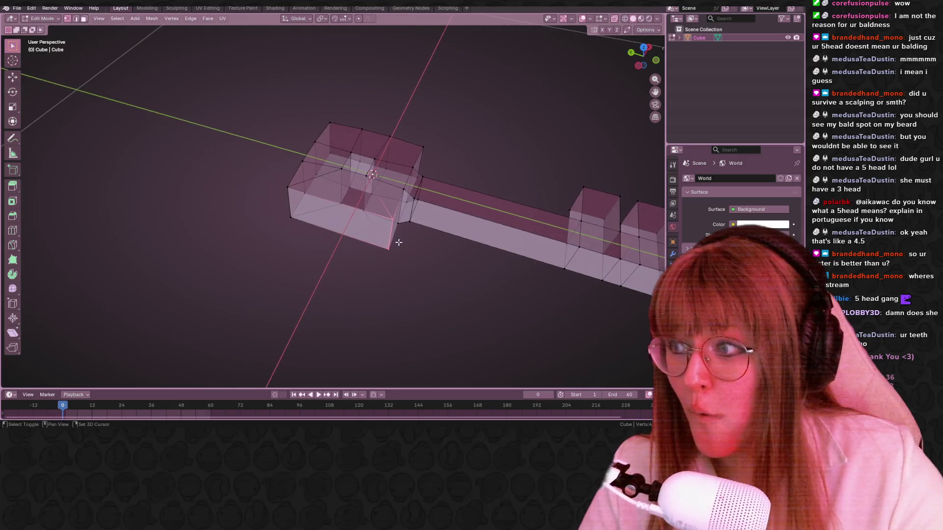
pyautogui.keyDown('shift'); pyautogui.moveTo(274, 184); pyautogui.dragTo(300, 229); pyautogui.keyUp('shift')
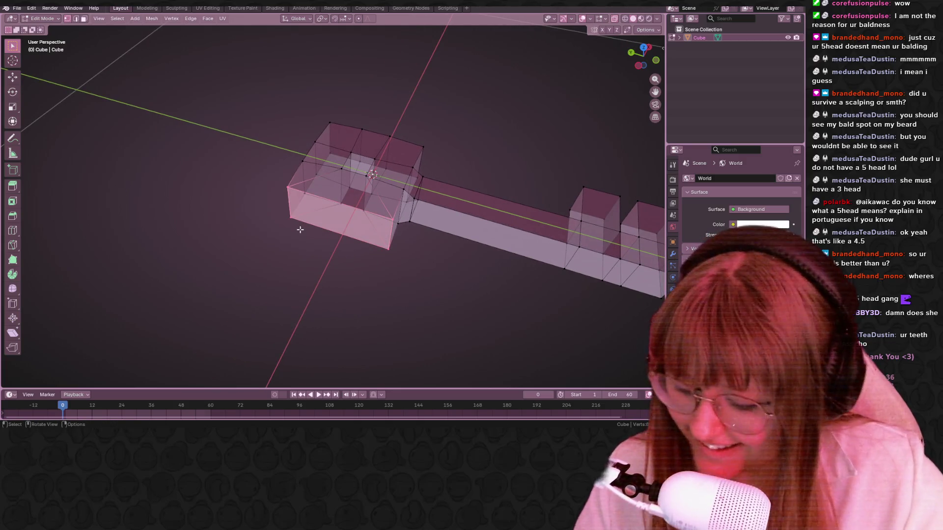
# Merge the selected front vertices By Distance, removing 4 duplicates, and look down on the head.
pyautogui.press('m')
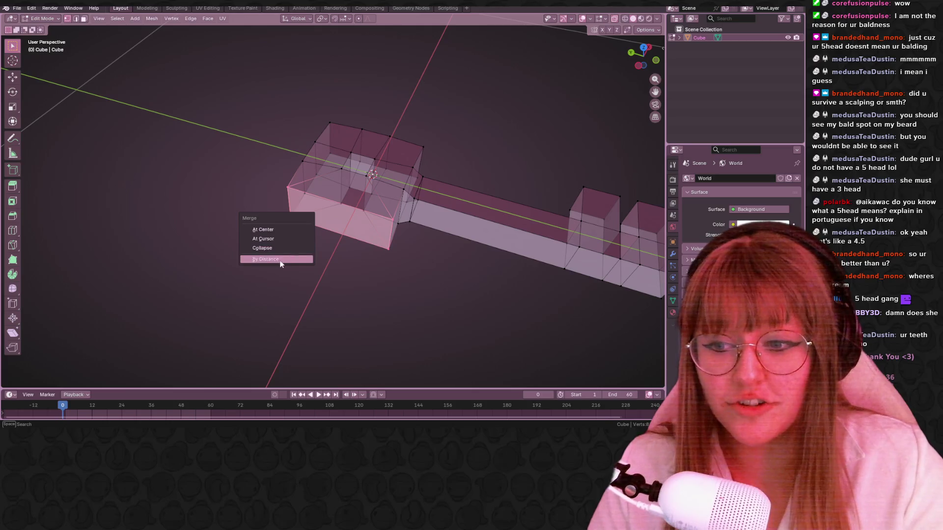
pyautogui.click(273, 259)
pyautogui.scroll(1, 350, 297)
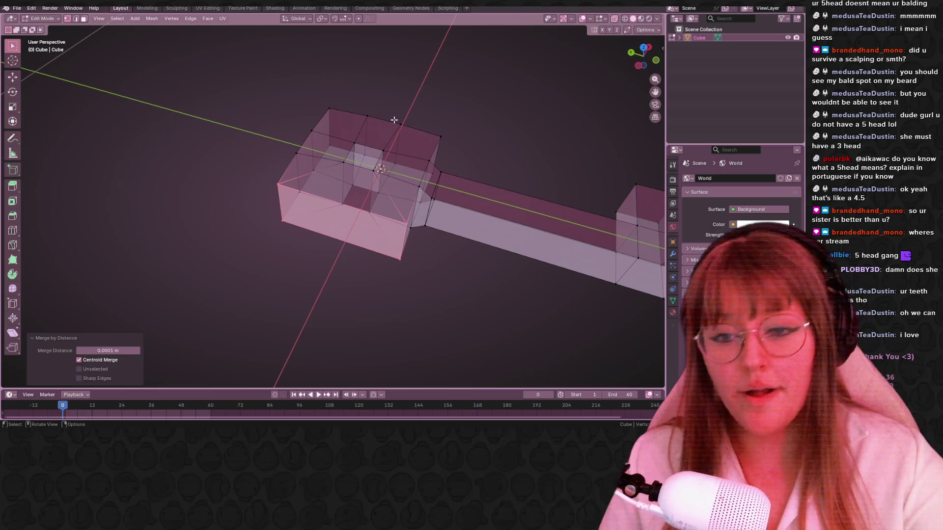
pyautogui.moveTo(394, 120); pyautogui.dragTo(389, 193, button='middle')
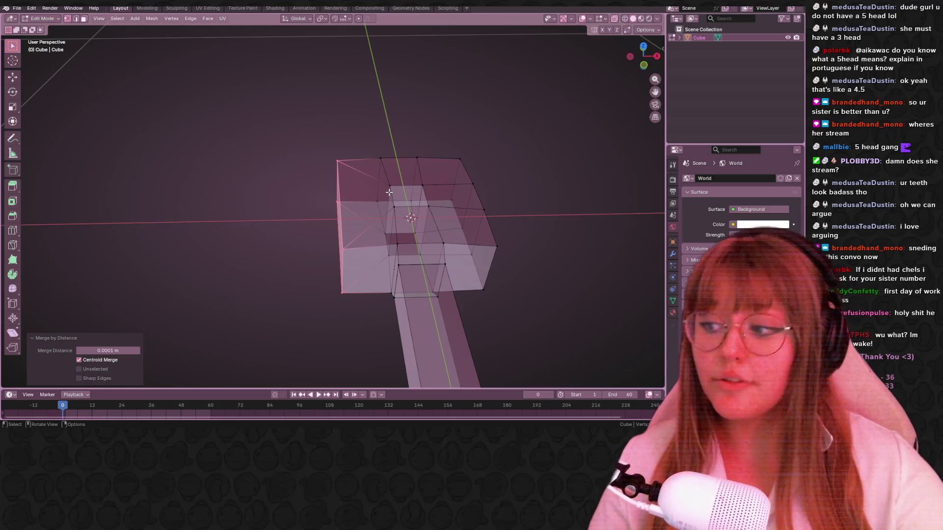
# Slide the head's bottom-front vertex onto its corner and merge the duplicates by distance.
pyautogui.moveTo(389, 192)
pyautogui.mouseDown(button='middle')
pyautogui.moveTo(463, 160)
pyautogui.moveTo(414, 168)
pyautogui.mouseUp(button='middle')
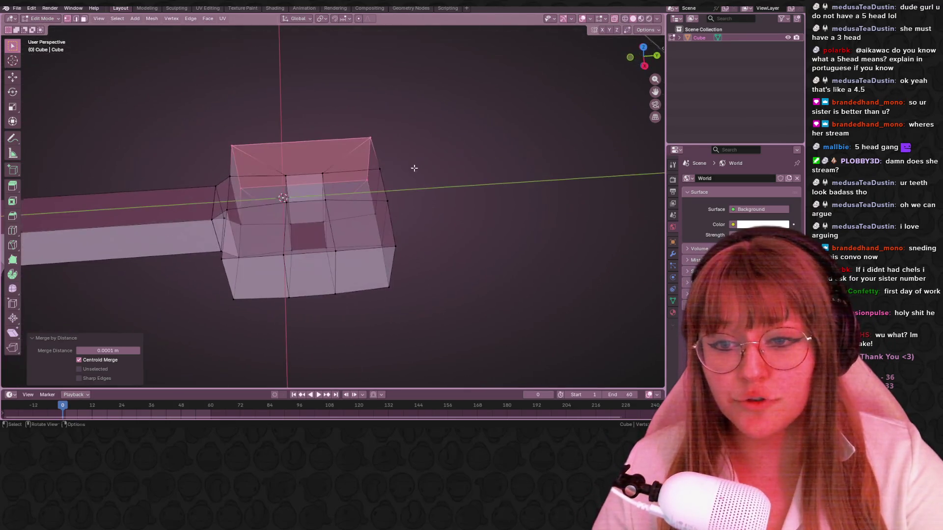
pyautogui.click(290, 298)
pyautogui.moveTo(289, 298)
pyautogui.mouseDown(button='middle')
pyautogui.moveTo(320, 239)
pyautogui.moveTo(317, 262)
pyautogui.moveTo(314, 249)
pyautogui.moveTo(255, 224)
pyautogui.moveTo(290, 224)
pyautogui.mouseUp(button='middle')
pyautogui.press('g')
pyautogui.press('g')
pyautogui.click(274, 248)
pyautogui.click(291, 223)
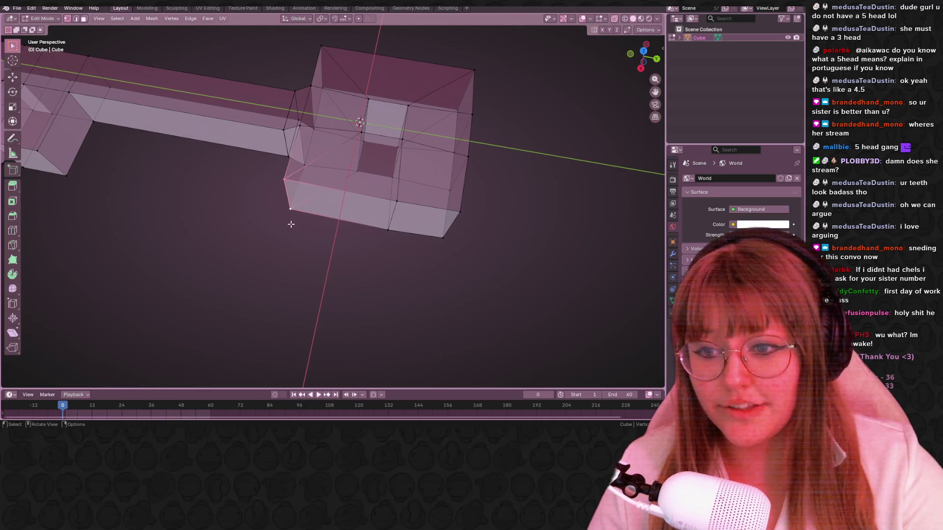
pyautogui.rightClick(291, 224)
pyautogui.moveTo(256, 362)
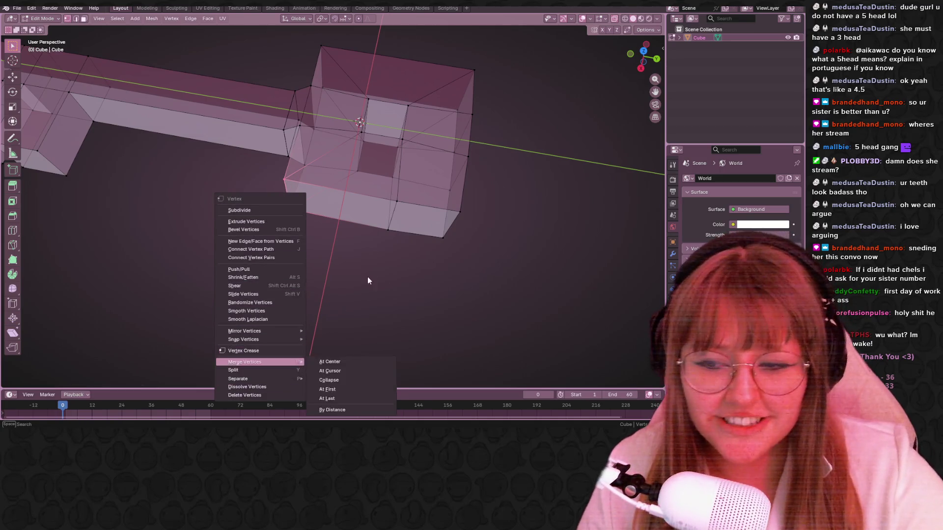
pyautogui.press('m')
pyautogui.click(414, 237)
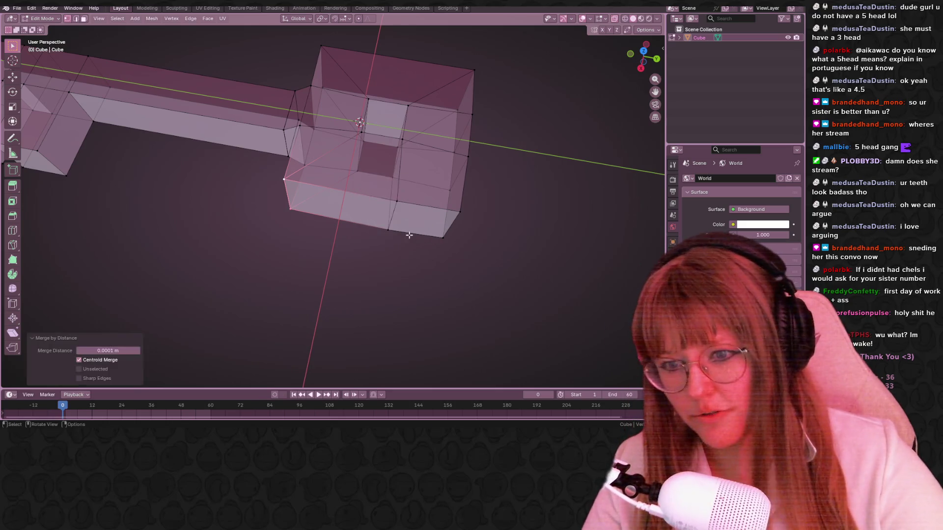
# Slide the right-corner vertex onto the corner and merge those overlapping vertices by distance.
pyautogui.moveTo(410, 235)
pyautogui.mouseDown(button='middle')
pyautogui.moveTo(435, 215)
pyautogui.moveTo(383, 221)
pyautogui.mouseUp(button='middle')
pyautogui.click(418, 230)
pyautogui.press('g')
pyautogui.press('g')
pyautogui.click(368, 172)
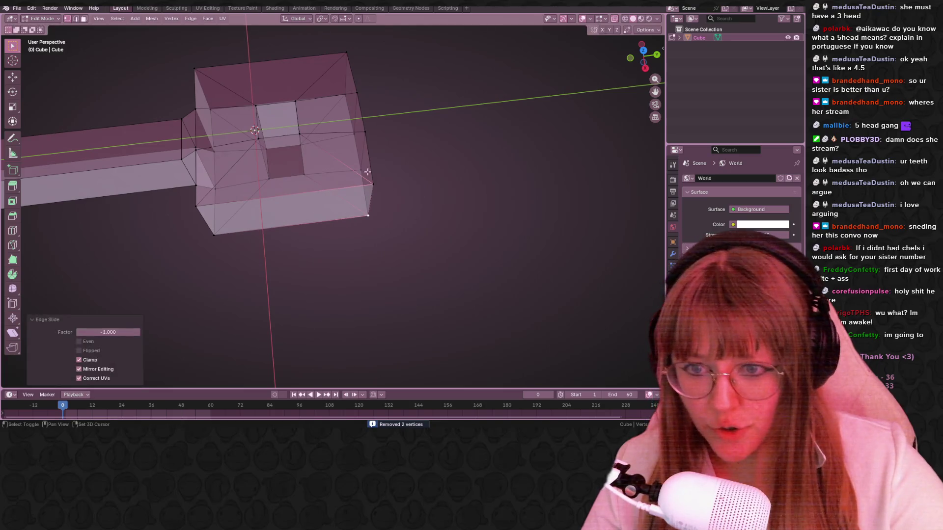
pyautogui.moveTo(363, 170); pyautogui.dragTo(394, 236)
pyautogui.press('m')
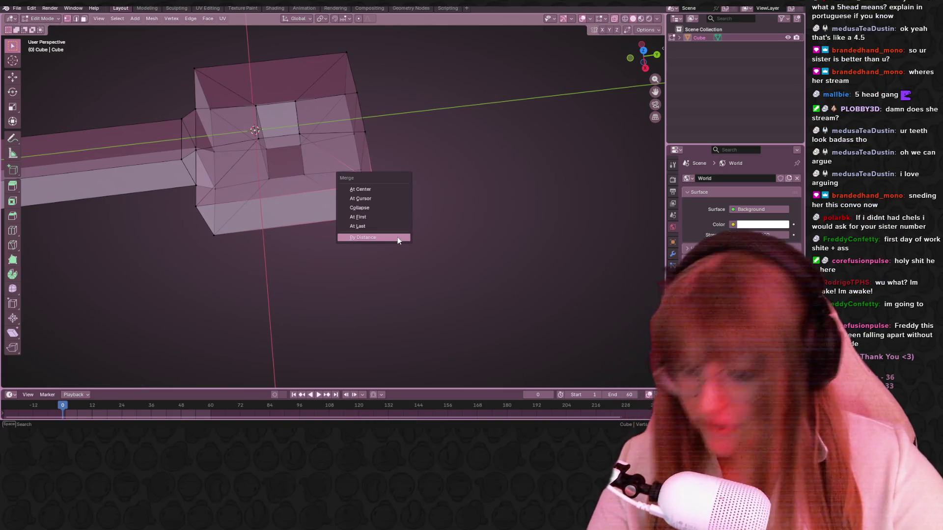
pyautogui.click(398, 239)
pyautogui.moveTo(476, 281)
pyautogui.mouseDown(button='middle')
pyautogui.moveTo(440, 246)
pyautogui.moveTo(406, 273)
pyautogui.moveTo(417, 290)
pyautogui.mouseUp(button='middle')
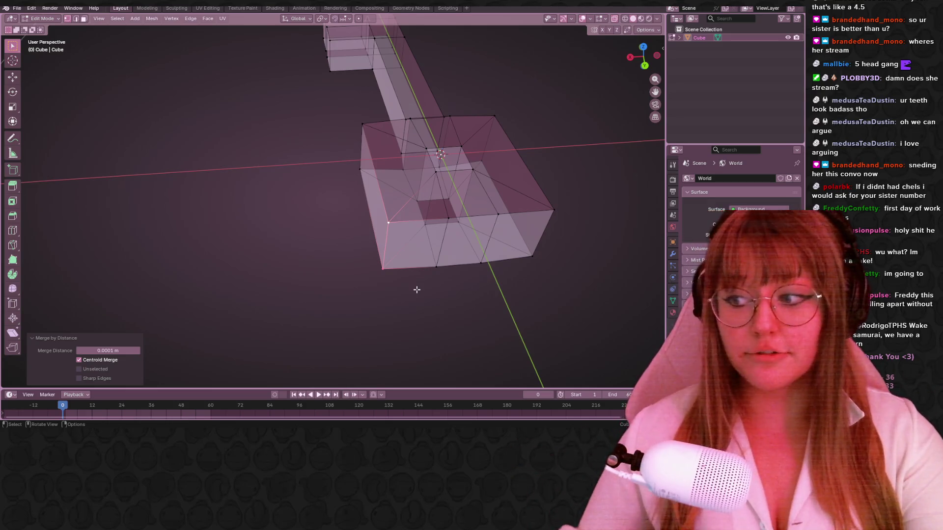
# In Top Orthographic, box-select the key head's inner square face and scale it up to 1.421.
pyautogui.keyDown('shift'); pyautogui.moveTo(457, 224); pyautogui.dragTo(413, 199, button='middle'); pyautogui.keyUp('shift')
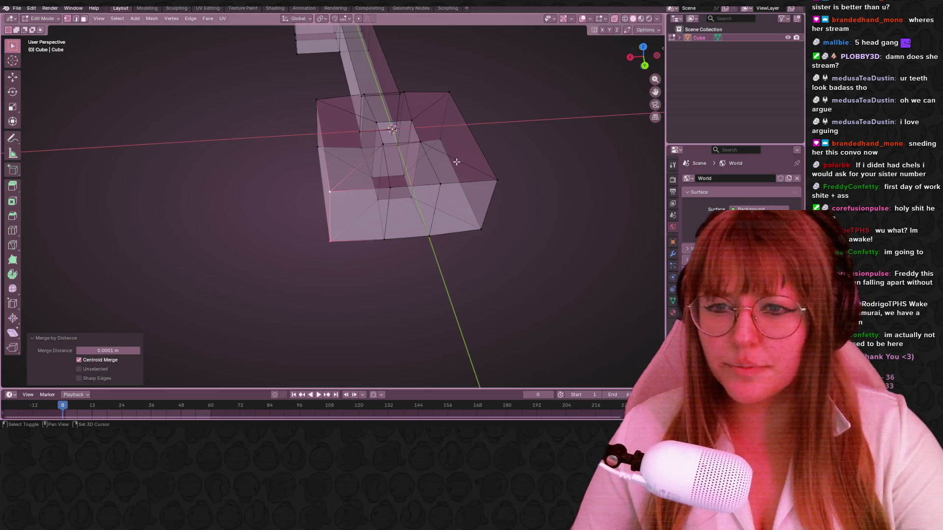
pyautogui.moveTo(457, 162); pyautogui.dragTo(607, 77, button='middle')
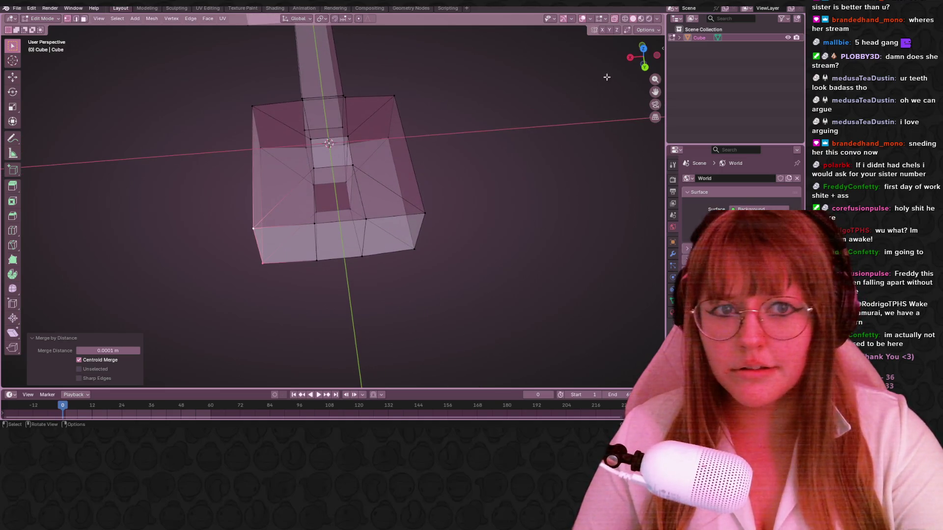
pyautogui.click(643, 49)
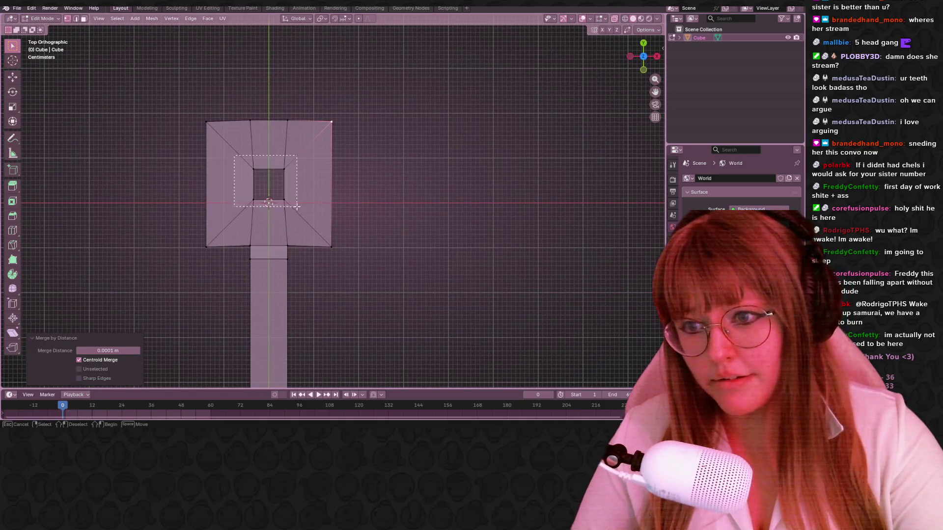
pyautogui.click(269, 185)
pyautogui.moveTo(269, 184)
pyautogui.keyDown('shift'); pyautogui.mouseDown(button='middle')
pyautogui.moveTo(305, 201)
pyautogui.moveTo(388, 177)
pyautogui.moveTo(418, 155)
pyautogui.moveTo(447, 173)
pyautogui.moveTo(471, 156)
pyautogui.moveTo(476, 137)
pyautogui.mouseUp(button='middle'); pyautogui.keyUp('shift')
pyautogui.press('s')
pyautogui.click(351, 202)
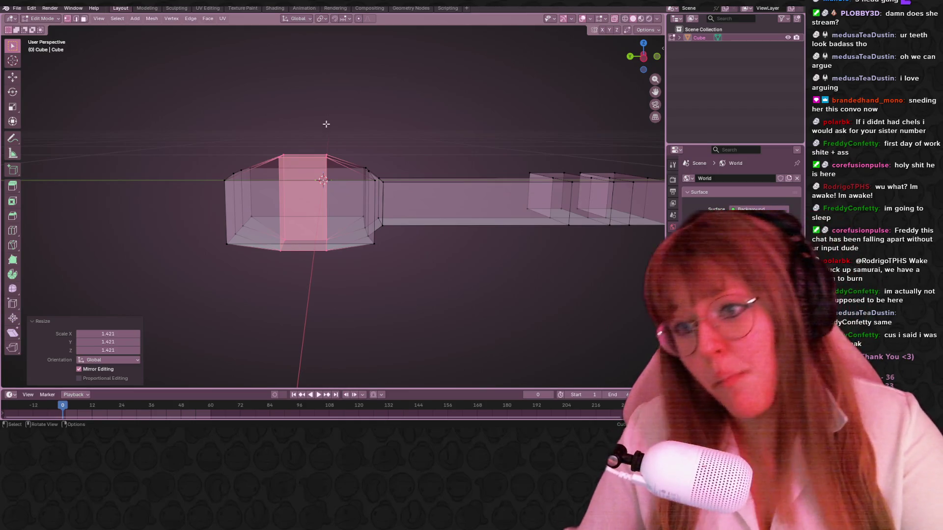
# Turn off X-ray so the key mesh is displayed solid.
pyautogui.moveTo(475, 137)
pyautogui.mouseDown(button='middle')
pyautogui.moveTo(361, 146)
pyautogui.moveTo(389, 148)
pyautogui.mouseUp(button='middle')
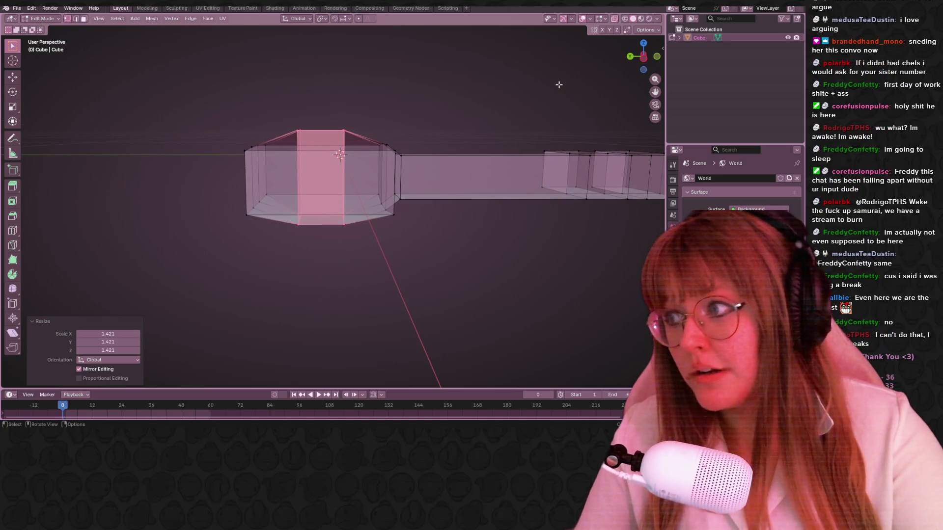
pyautogui.click(615, 18)
pyautogui.keyDown('shift'); pyautogui.moveTo(482, 146); pyautogui.dragTo(436, 155, button='middle'); pyautogui.keyUp('shift')
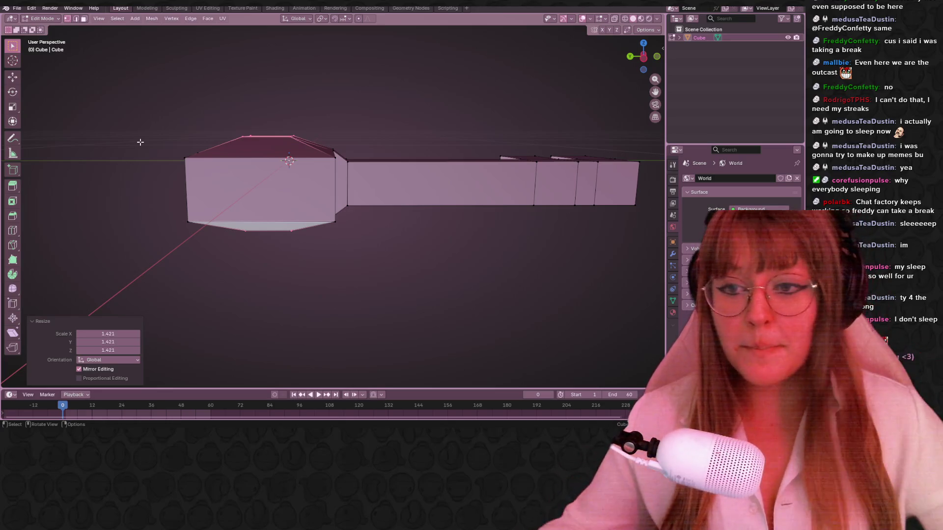
# Enable Auto Merge Vertices in the mesh editing options.
pyautogui.moveTo(315, 235)
pyautogui.mouseDown(button='middle')
pyautogui.moveTo(402, 162)
pyautogui.moveTo(323, 184)
pyautogui.moveTo(326, 101)
pyautogui.moveTo(316, 86)
pyautogui.moveTo(319, 221)
pyautogui.moveTo(307, 166)
pyautogui.moveTo(354, 120)
pyautogui.moveTo(326, 158)
pyautogui.mouseUp(button='middle')
pyautogui.moveTo(309, 195); pyautogui.dragTo(324, 210, button='middle')
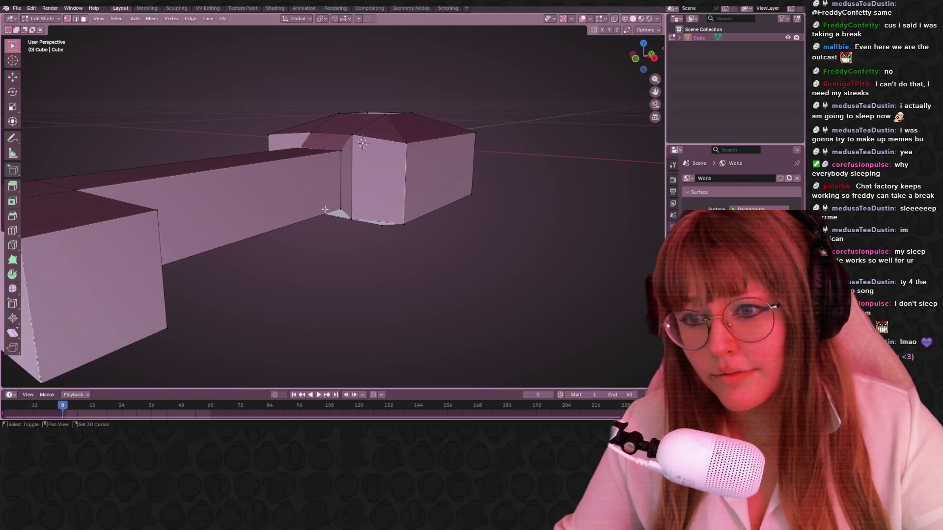
pyautogui.moveTo(339, 155)
pyautogui.mouseDown(button='middle')
pyautogui.moveTo(373, 231)
pyautogui.moveTo(383, 162)
pyautogui.mouseUp(button='middle')
pyautogui.click(644, 54)
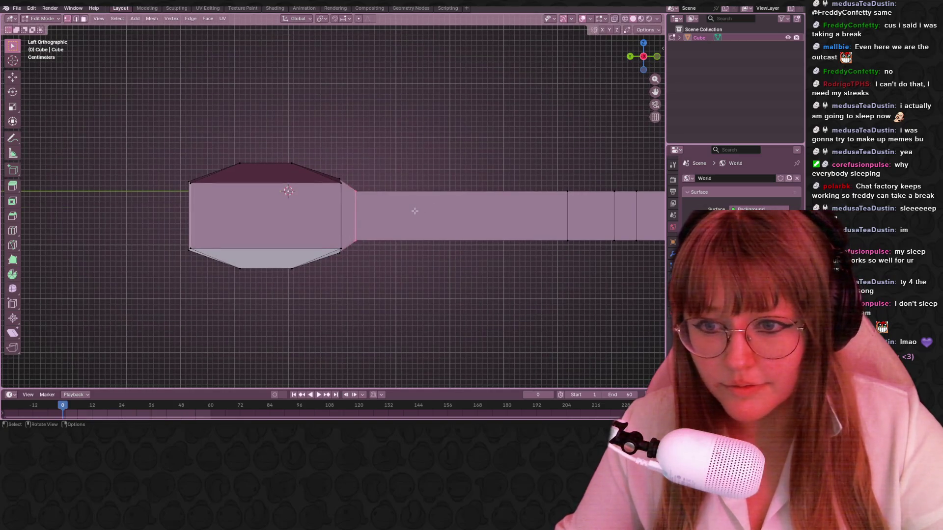
pyautogui.moveTo(358, 185)
pyautogui.mouseDown(button='middle')
pyautogui.moveTo(365, 209)
pyautogui.moveTo(369, 201)
pyautogui.mouseUp(button='middle')
pyautogui.click(645, 30)
pyautogui.click(648, 97)
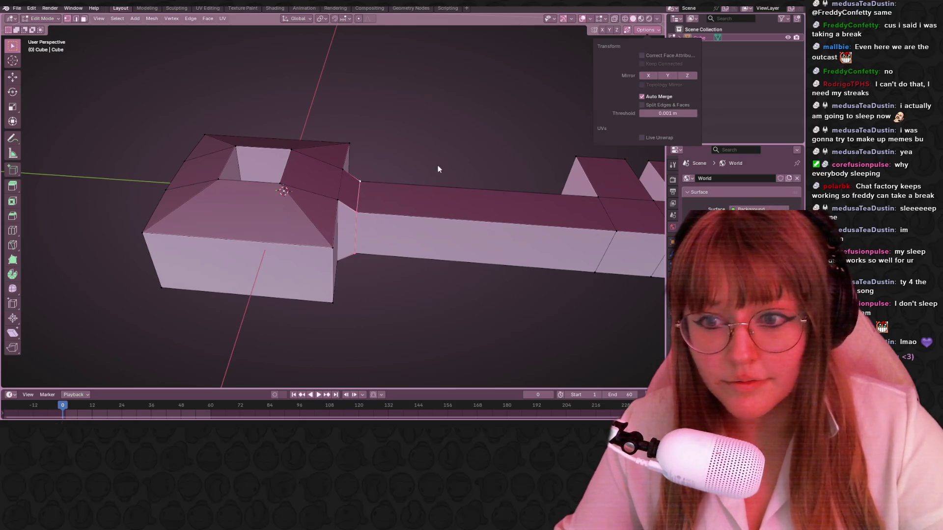
# Move the bridge edges so they auto-merge with their neighbours.
pyautogui.press('g')
pyautogui.click(394, 208)
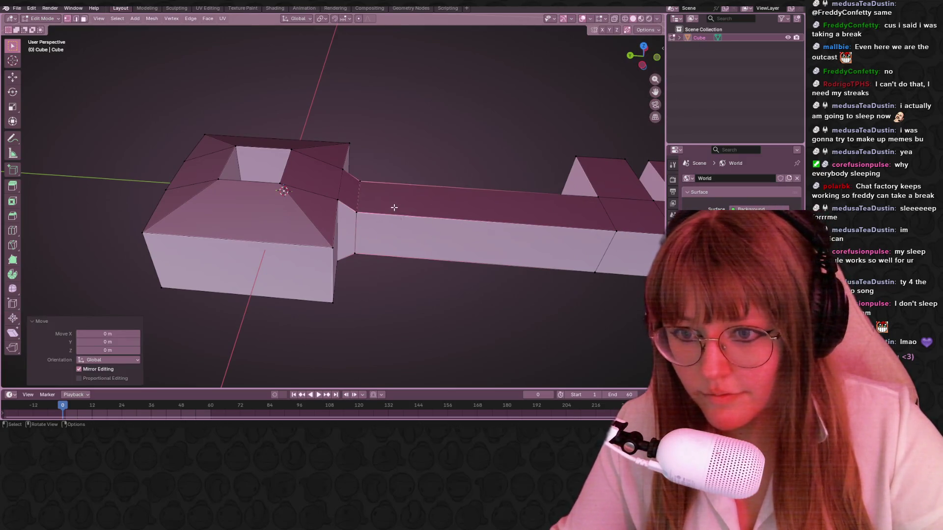
pyautogui.click(398, 208)
pyautogui.press('g')
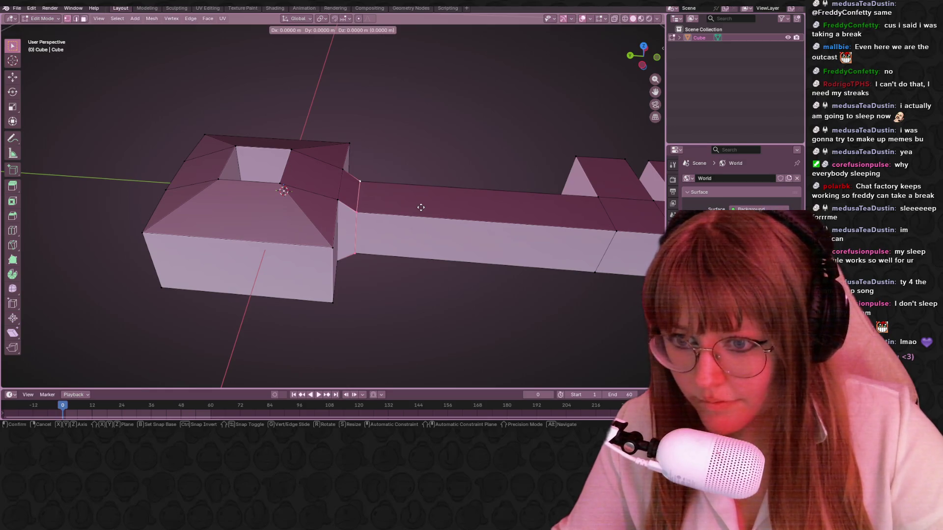
pyautogui.click(421, 207)
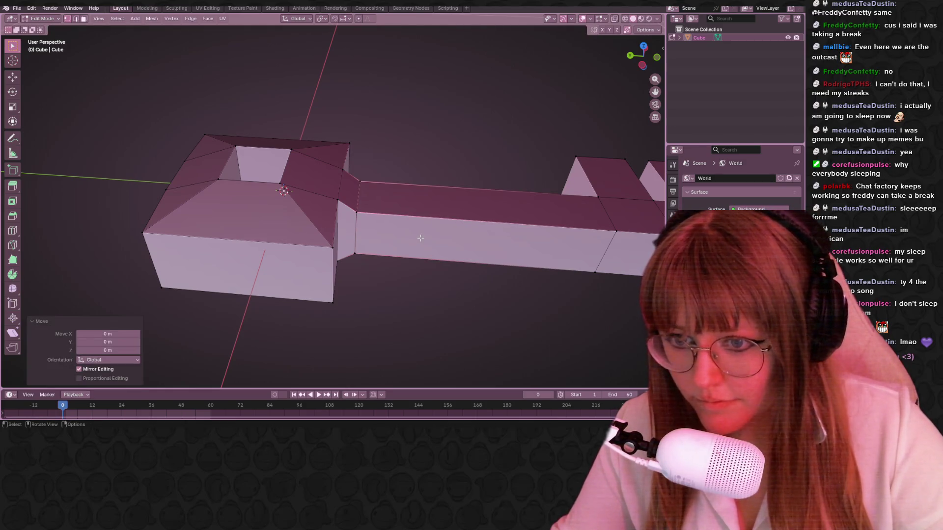
# Turn X-ray back on, then box-select the shaft's edge loop and move it.
pyautogui.moveTo(420, 239); pyautogui.dragTo(415, 168, button='middle')
pyautogui.hotkey('alt', 'z')
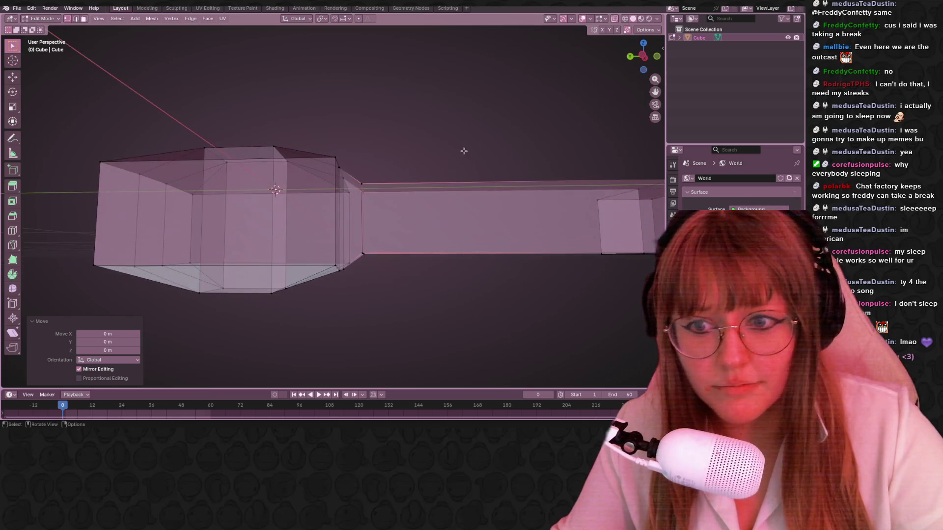
pyautogui.keyDown('shift'); pyautogui.moveTo(359, 180); pyautogui.dragTo(403, 282); pyautogui.keyUp('shift')
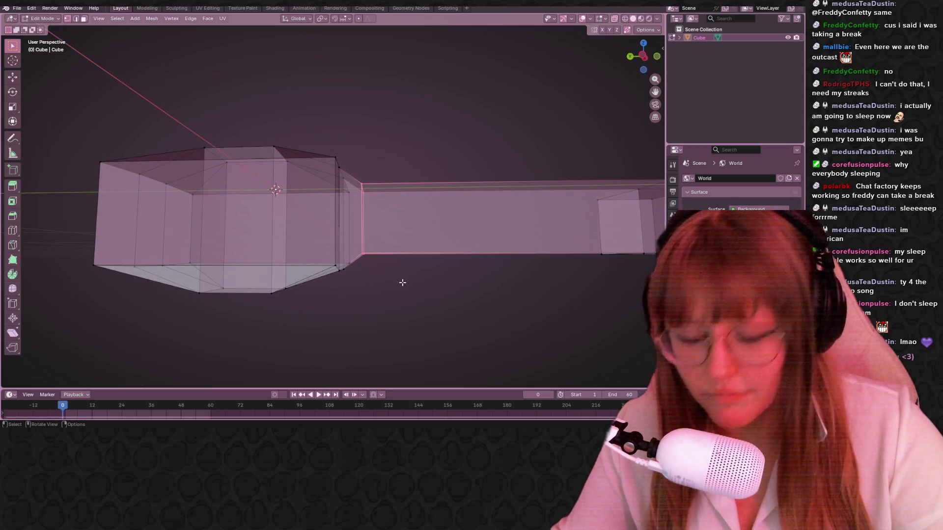
pyautogui.press('g')
pyautogui.click(402, 282)
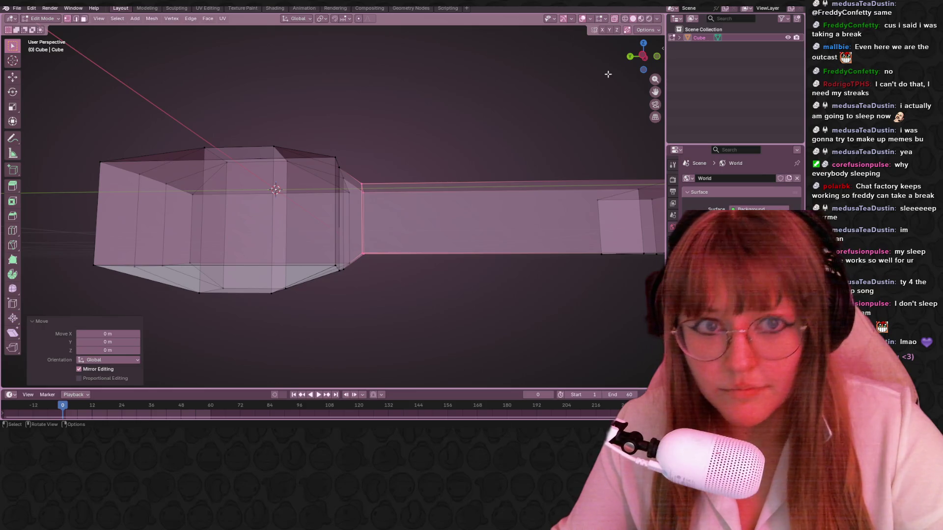
# Clear the selection and pick the shaft's junction edge and long top and bottom edges.
pyautogui.hotkey('alt', 'a')
pyautogui.click(655, 33)
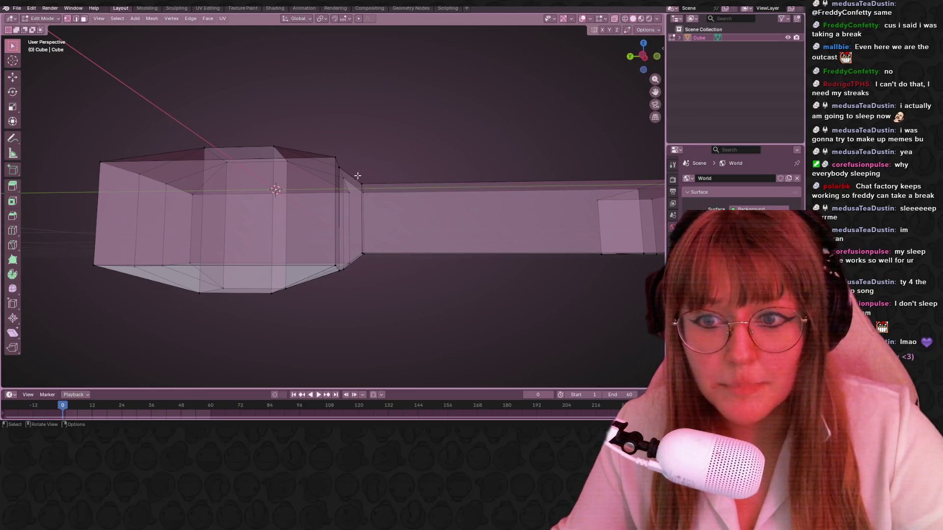
pyautogui.keyDown('alt'); pyautogui.click(389, 269); pyautogui.keyUp('alt')
pyautogui.moveTo(389, 270)
pyautogui.keyDown('shift'); pyautogui.mouseDown(button='middle')
pyautogui.moveTo(381, 225)
pyautogui.moveTo(374, 259)
pyautogui.moveTo(340, 210)
pyautogui.mouseUp(button='middle'); pyautogui.keyUp('shift')
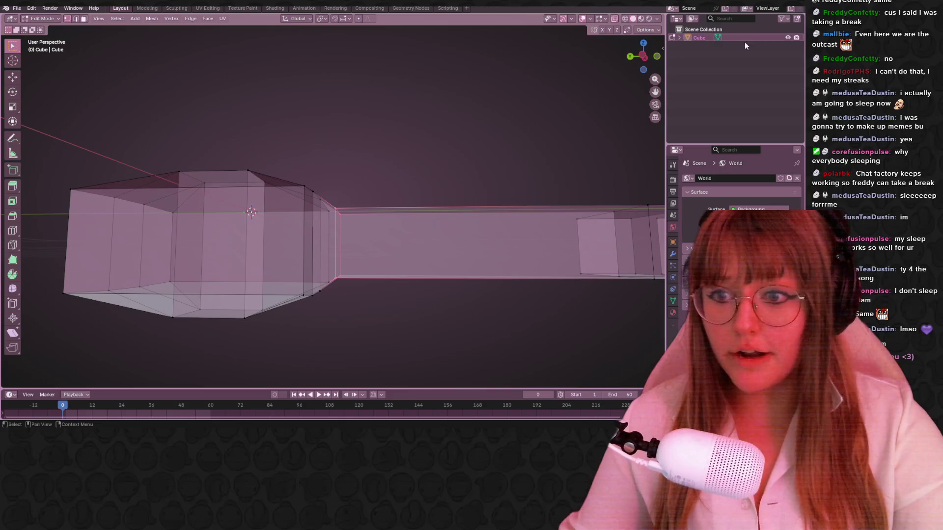
# In Left Orthographic, move the neck loop 0.029292 m along Y into the key head.
pyautogui.click(643, 56)
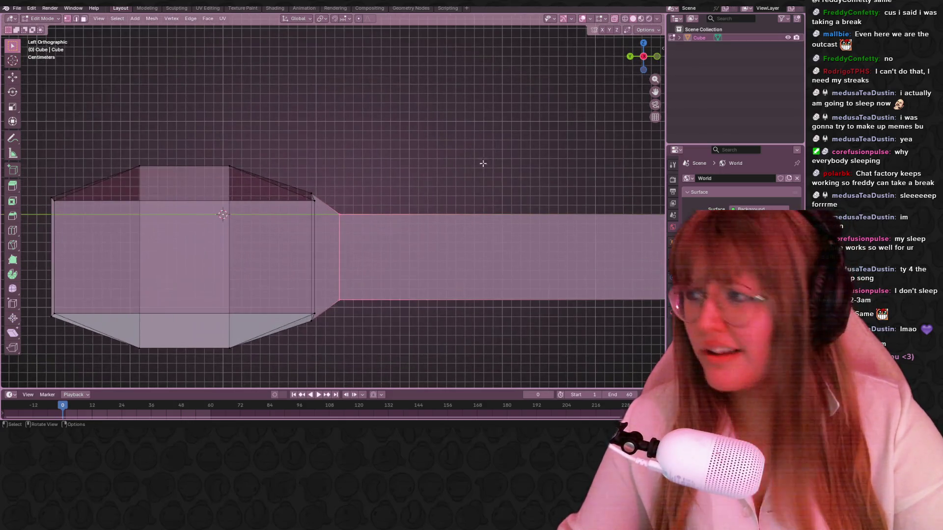
pyautogui.keyDown('shift'); pyautogui.moveTo(399, 253); pyautogui.dragTo(412, 202, button='middle'); pyautogui.keyUp('shift')
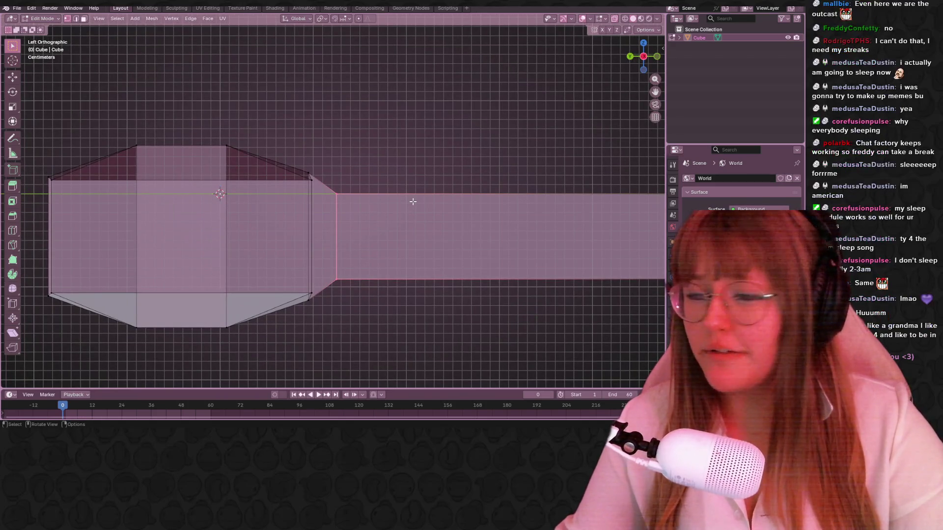
pyautogui.scroll(1, 410, 219)
pyautogui.press('g')
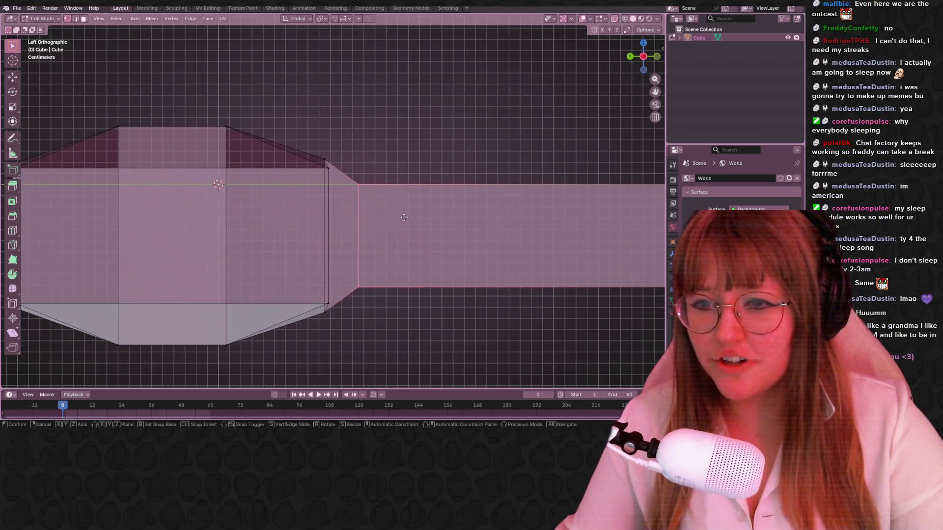
pyautogui.press('y')
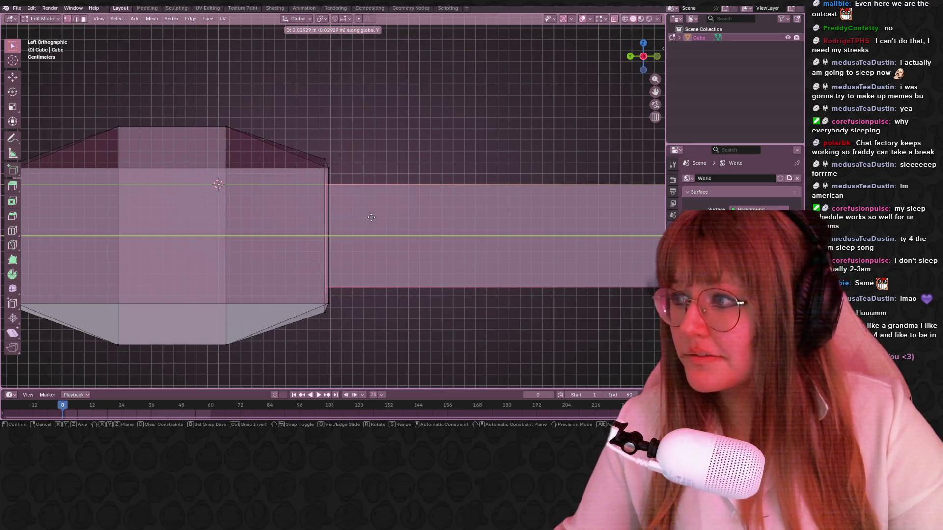
pyautogui.click(372, 217)
pyautogui.keyDown('shift'); pyautogui.moveTo(440, 264); pyautogui.dragTo(448, 233, button='middle'); pyautogui.keyUp('shift')
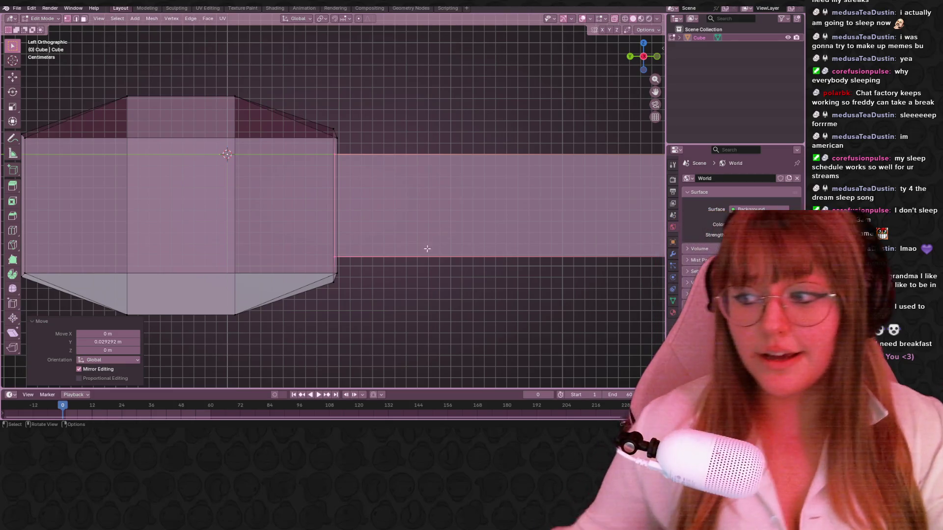
pyautogui.moveTo(421, 204)
pyautogui.keyDown('shift'); pyautogui.mouseDown(button='middle')
pyautogui.moveTo(442, 137)
pyautogui.moveTo(446, 204)
pyautogui.mouseUp(button='middle'); pyautogui.keyUp('shift')
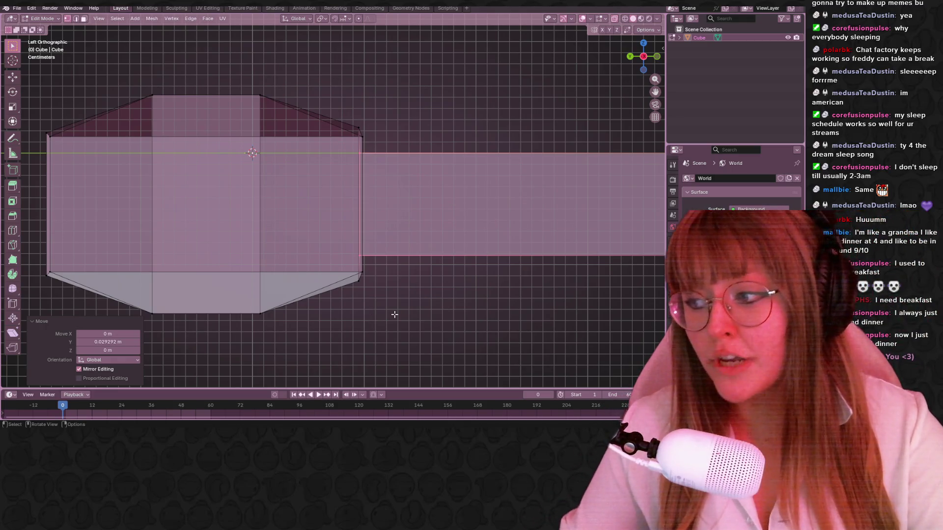
pyautogui.moveTo(379, 242)
pyautogui.keyDown('shift'); pyautogui.mouseDown(button='middle')
pyautogui.moveTo(370, 150)
pyautogui.moveTo(391, 175)
pyautogui.mouseUp(button='middle'); pyautogui.keyUp('shift')
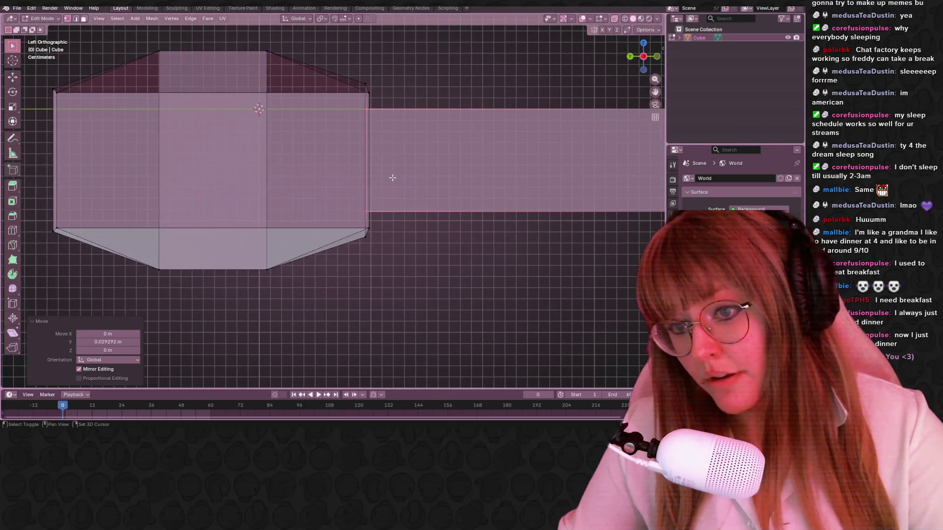
pyautogui.keyDown('shift'); pyautogui.moveTo(457, 146); pyautogui.dragTo(415, 126, button='middle'); pyautogui.keyUp('shift')
pyautogui.moveTo(370, 100)
pyautogui.mouseDown(button='middle')
pyautogui.moveTo(388, 78)
pyautogui.moveTo(415, 112)
pyautogui.moveTo(388, 126)
pyautogui.moveTo(393, 162)
pyautogui.moveTo(379, 147)
pyautogui.moveTo(391, 137)
pyautogui.moveTo(334, 170)
pyautogui.moveTo(363, 188)
pyautogui.moveTo(369, 215)
pyautogui.moveTo(356, 153)
pyautogui.mouseUp(button='middle')
# Move and slide the leftover junction vertex along its edge toward its neighbour.
pyautogui.press('g')
pyautogui.click(363, 188)
pyautogui.press('g')
pyautogui.press('g')
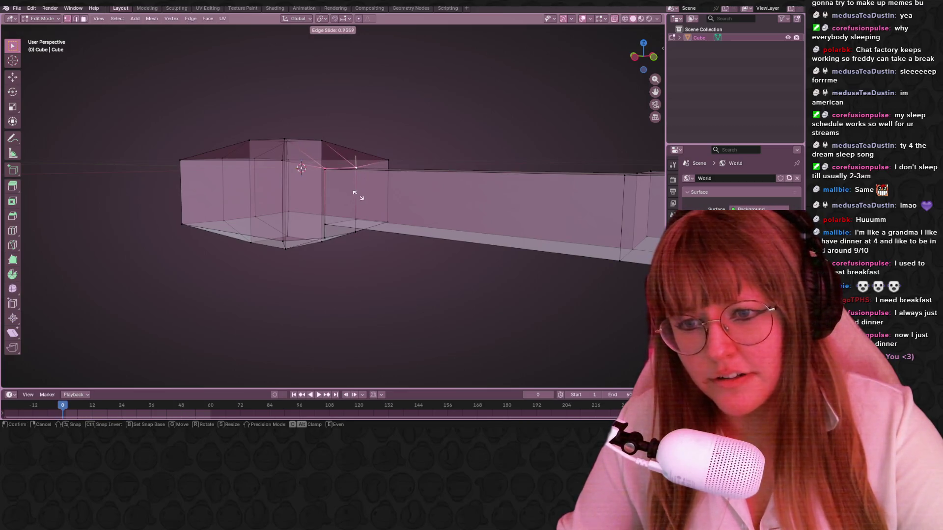
pyautogui.click(358, 197)
pyautogui.moveTo(358, 197); pyautogui.dragTo(364, 187, button='middle')
pyautogui.scroll(5, 364, 187)
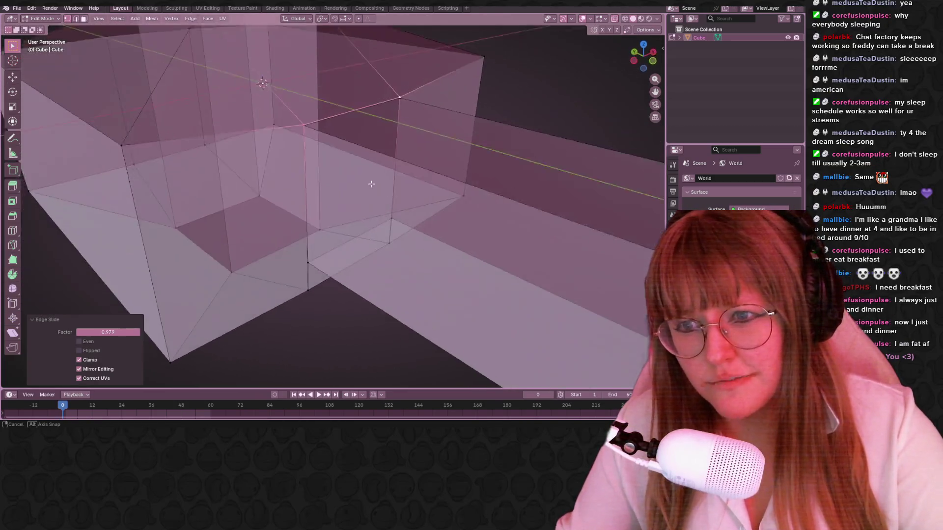
# With Auto Merge on, slide the remaining vertices to factor 1.0 to merge them, then turn off X-ray.
pyautogui.click(648, 30)
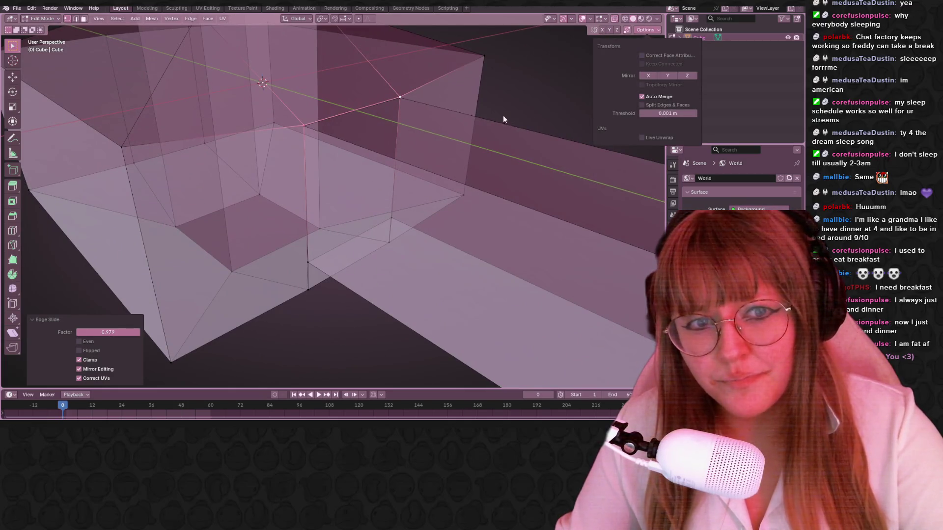
pyautogui.press('g')
pyautogui.press('g')
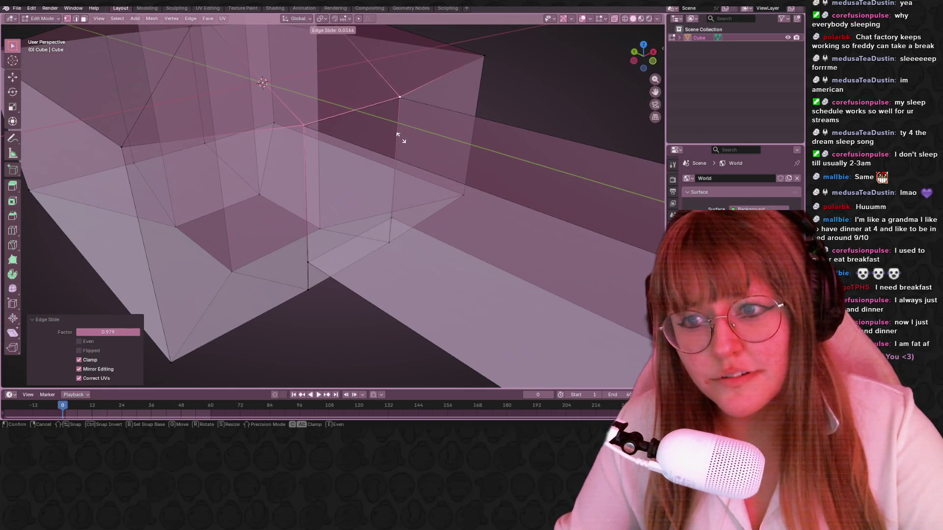
pyautogui.click(403, 133)
pyautogui.moveTo(400, 137); pyautogui.dragTo(384, 298, button='middle')
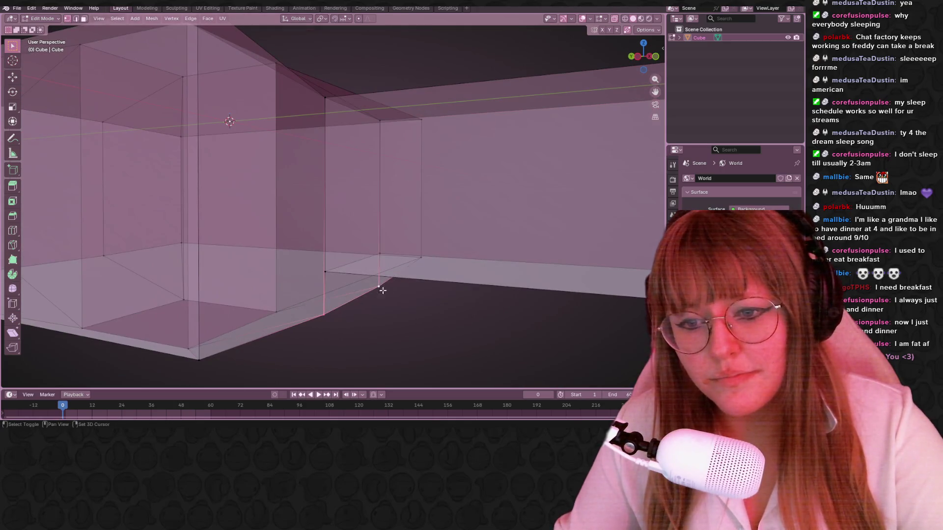
pyautogui.press('g')
pyautogui.press('g')
pyautogui.click(368, 172)
pyautogui.moveTo(368, 172); pyautogui.dragTo(399, 208, button='middle')
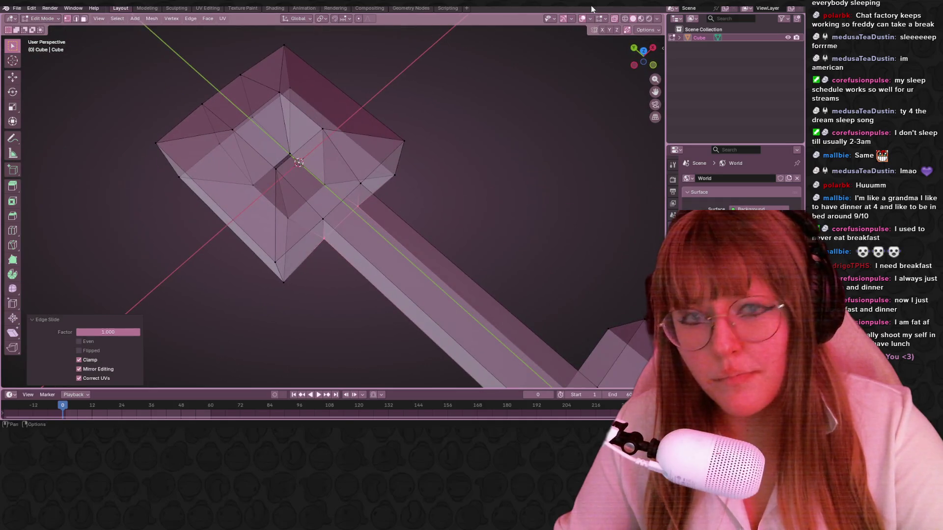
pyautogui.click(614, 19)
pyautogui.moveTo(511, 88)
pyautogui.mouseDown(button='middle')
pyautogui.moveTo(476, 118)
pyautogui.moveTo(375, 111)
pyautogui.moveTo(409, 142)
pyautogui.moveTo(437, 214)
pyautogui.moveTo(347, 98)
pyautogui.moveTo(344, 57)
pyautogui.moveTo(414, 93)
pyautogui.mouseUp(button='middle')
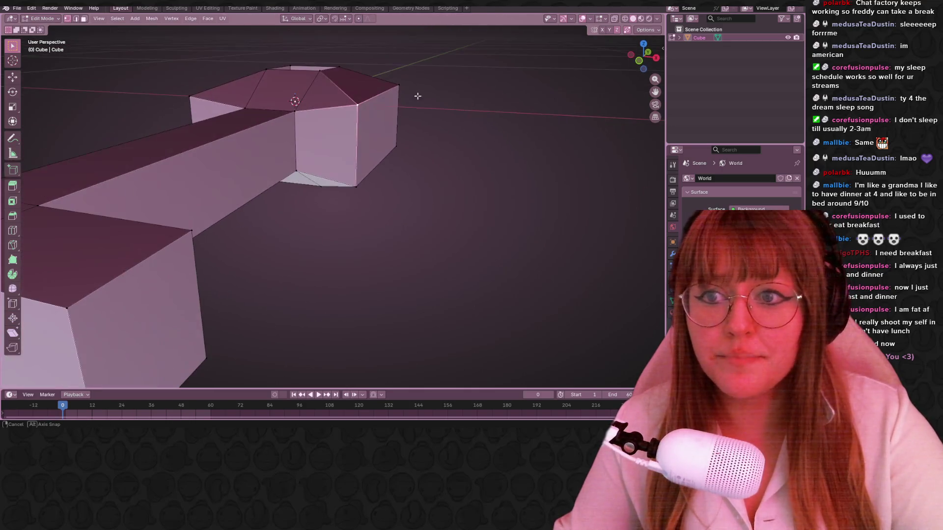
# Scale the selected head geometry down to 0.495, then select a face loop on the head block.
pyautogui.press('s')
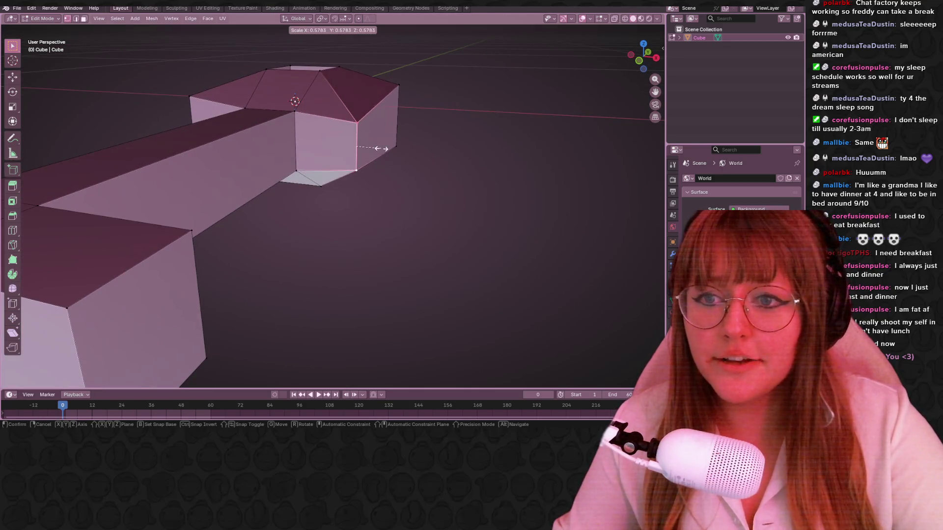
pyautogui.click(344, 133)
pyautogui.moveTo(343, 133)
pyautogui.mouseDown(button='middle')
pyautogui.moveTo(410, 147)
pyautogui.moveTo(336, 123)
pyautogui.moveTo(432, 130)
pyautogui.moveTo(377, 126)
pyautogui.moveTo(349, 171)
pyautogui.moveTo(399, 167)
pyautogui.mouseUp(button='middle')
pyautogui.keyDown('alt'); pyautogui.click(349, 170); pyautogui.keyUp('alt')
pyautogui.moveTo(247, 144); pyautogui.dragTo(355, 169, button='middle')
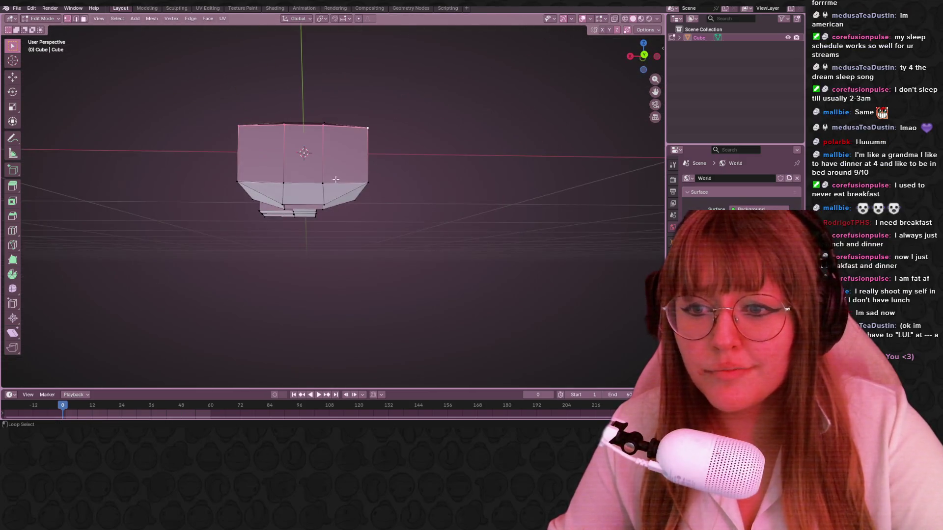
# Loop-select the upper ring of faces on the key head block.
pyautogui.keyDown('alt'); pyautogui.click(338, 179); pyautogui.keyUp('alt')
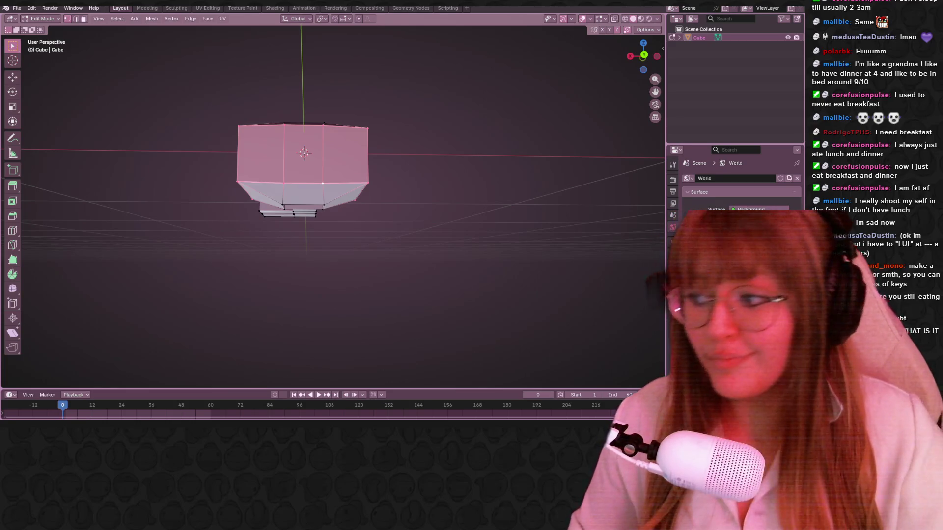
pyautogui.keyDown('shift'); pyautogui.moveTo(605, 133); pyautogui.dragTo(637, 54, button='middle'); pyautogui.keyUp('shift')
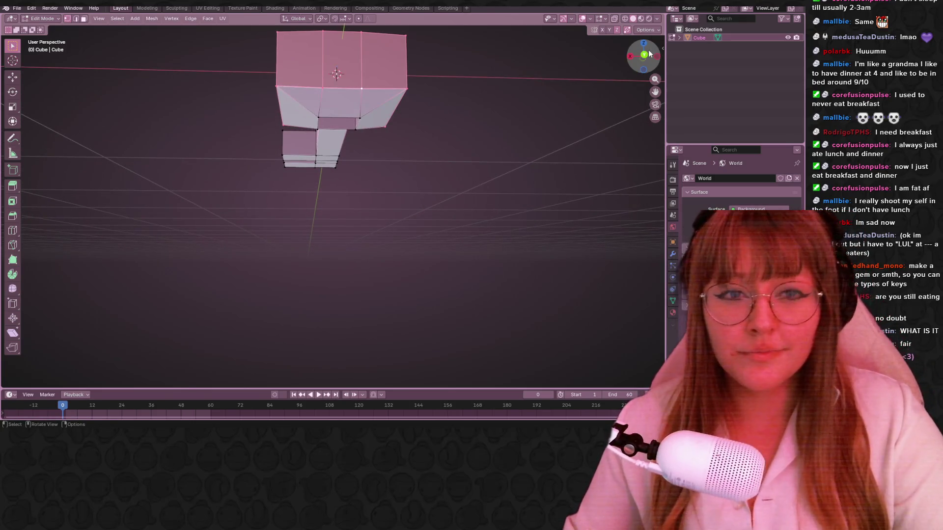
# In Back view, scale the head's upper ring along Z to 0.713.
pyautogui.click(643, 55)
pyautogui.press('s')
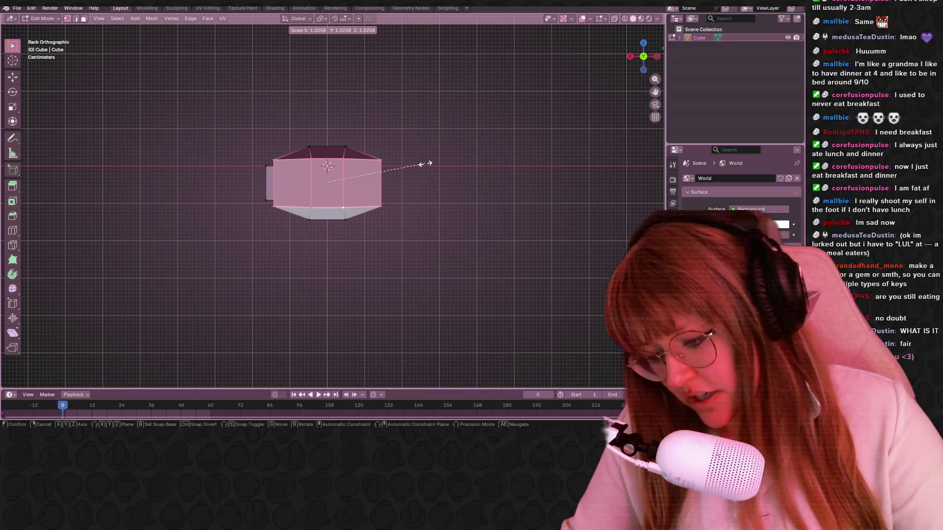
pyautogui.press('y')
pyautogui.press('z')
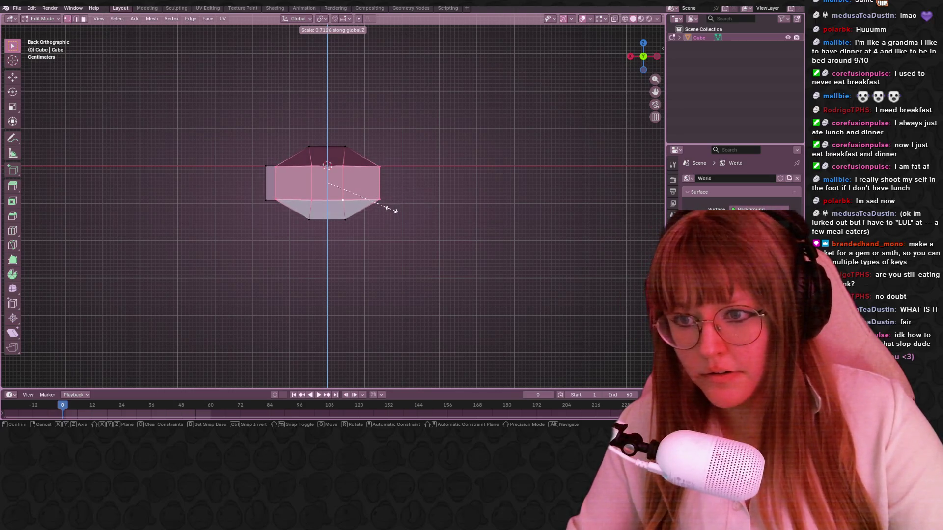
pyautogui.click(393, 210)
pyautogui.moveTo(216, 170)
pyautogui.mouseDown(button='middle')
pyautogui.moveTo(335, 116)
pyautogui.moveTo(403, 196)
pyautogui.moveTo(440, 204)
pyautogui.moveTo(459, 246)
pyautogui.moveTo(435, 268)
pyautogui.moveTo(471, 251)
pyautogui.moveTo(433, 255)
pyautogui.moveTo(414, 42)
pyautogui.moveTo(506, 147)
pyautogui.moveTo(539, 206)
pyautogui.moveTo(435, 237)
pyautogui.moveTo(467, 196)
pyautogui.mouseUp(button='middle')
# In Top view, box-select the head's four corner vertices and scale them inward to 0.868.
pyautogui.click(643, 56)
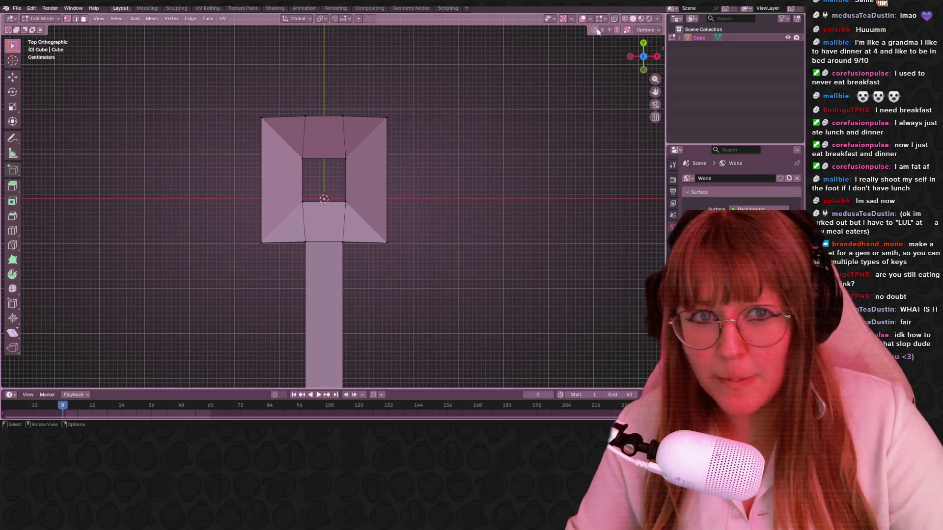
pyautogui.click(407, 104)
pyautogui.moveTo(410, 81)
pyautogui.mouseDown()
pyautogui.moveTo(358, 84)
pyautogui.moveTo(356, 142)
pyautogui.mouseUp()
pyautogui.moveTo(228, 86); pyautogui.dragTo(273, 125)
pyautogui.press('b')
pyautogui.moveTo(227, 212); pyautogui.dragTo(271, 258)
pyautogui.press('b')
pyautogui.moveTo(381, 226); pyautogui.dragTo(404, 269)
pyautogui.press('s')
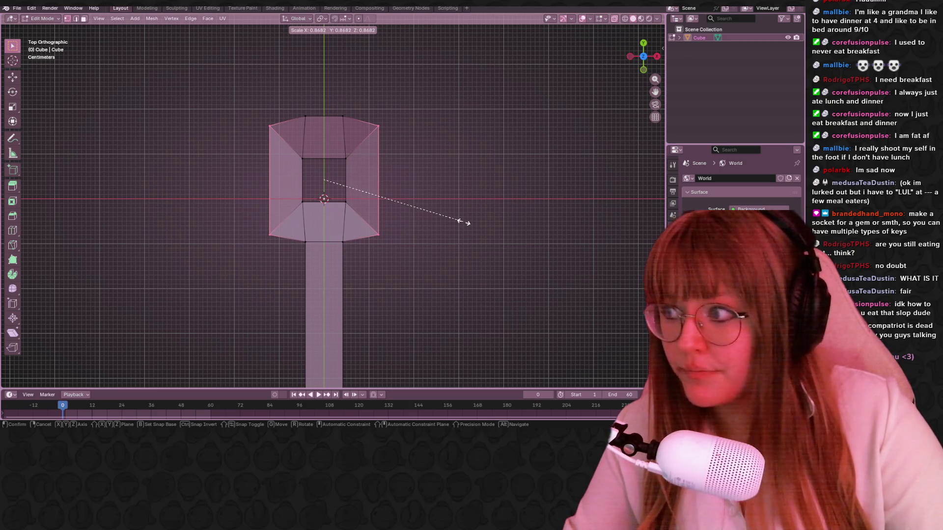
pyautogui.click(460, 222)
pyautogui.moveTo(463, 221)
pyautogui.keyDown('shift'); pyautogui.mouseDown(button='middle')
pyautogui.moveTo(490, 265)
pyautogui.moveTo(555, 262)
pyautogui.mouseUp(button='middle'); pyautogui.keyUp('shift')
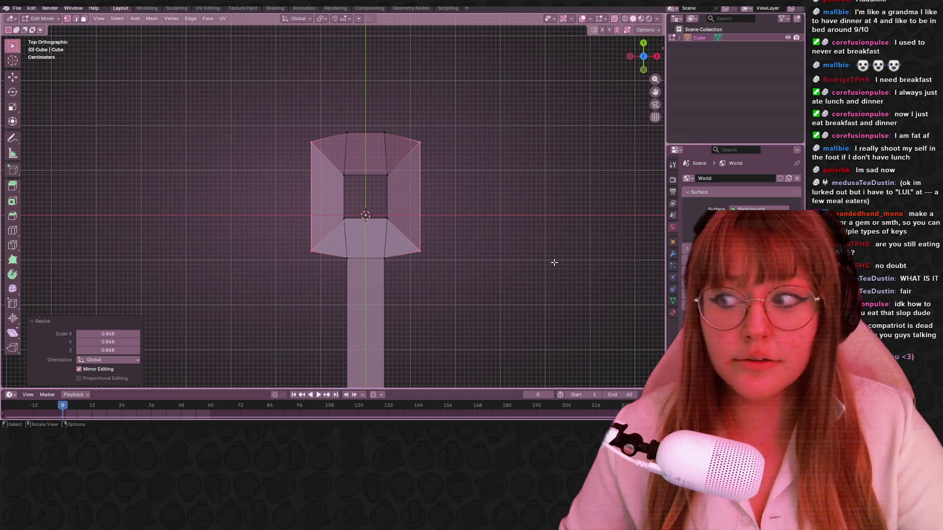
pyautogui.moveTo(512, 257)
pyautogui.mouseDown(button='middle')
pyautogui.moveTo(446, 135)
pyautogui.moveTo(404, 155)
pyautogui.mouseUp(button='middle')
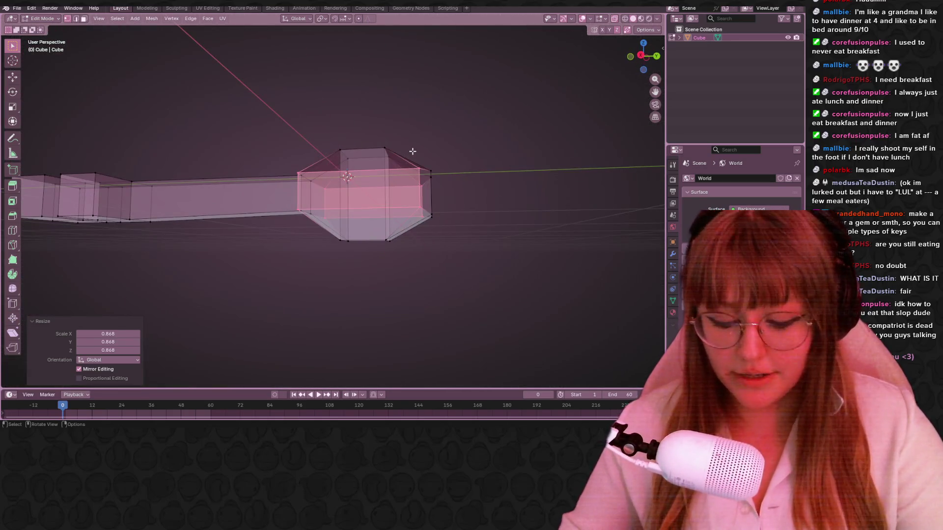
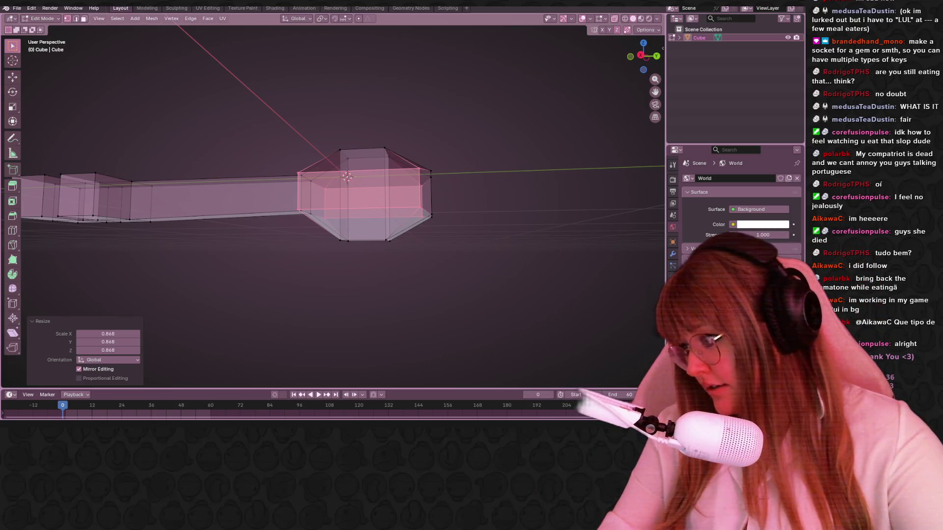
# Orbit around the key's square ring and snap to a Top Orthographic view.
pyautogui.moveTo(393, 231)
pyautogui.mouseDown(button='middle')
pyautogui.moveTo(424, 249)
pyautogui.moveTo(432, 271)
pyautogui.moveTo(444, 265)
pyautogui.mouseUp(button='middle')
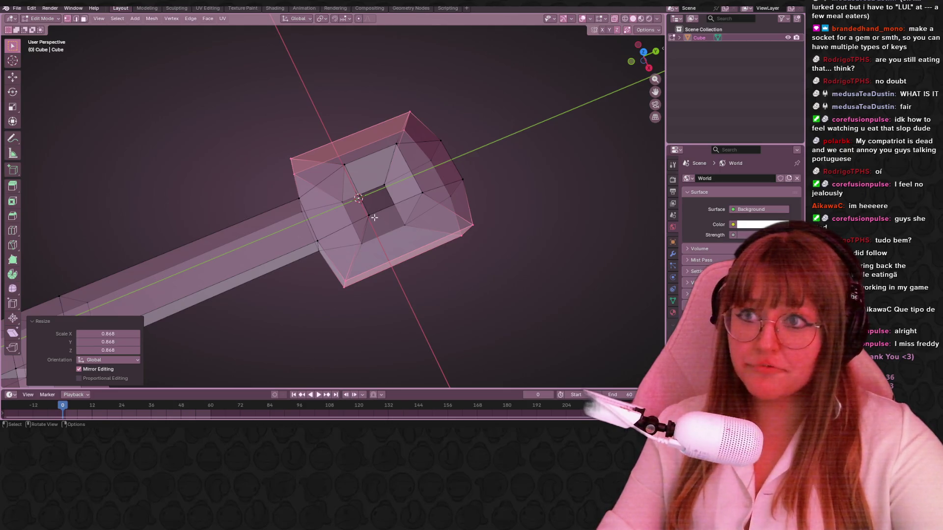
pyautogui.moveTo(643, 55)
pyautogui.mouseDown()
pyautogui.moveTo(634, 62)
pyautogui.moveTo(645, 62)
pyautogui.mouseUp()
pyautogui.click(643, 53)
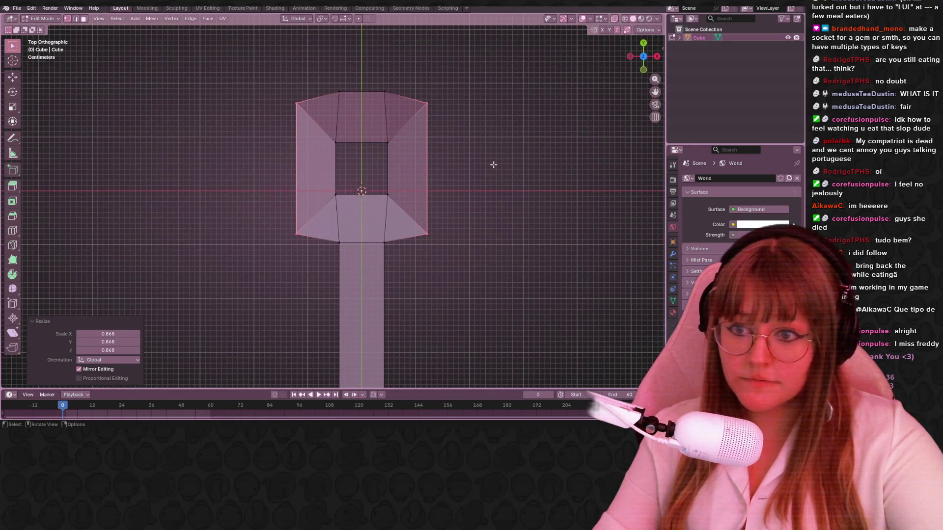
# Scale the square ring to 1.111 along X, then return to Object Mode.
pyautogui.press('s')
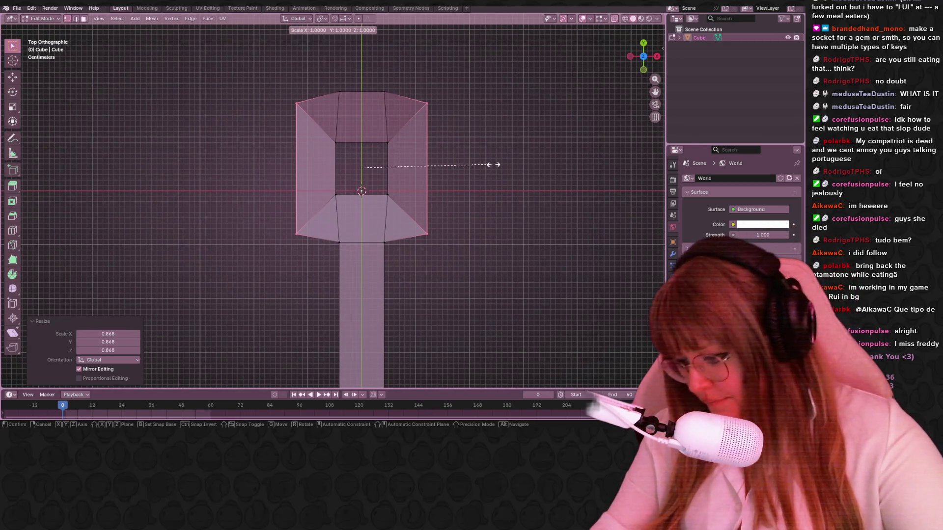
pyautogui.press('x')
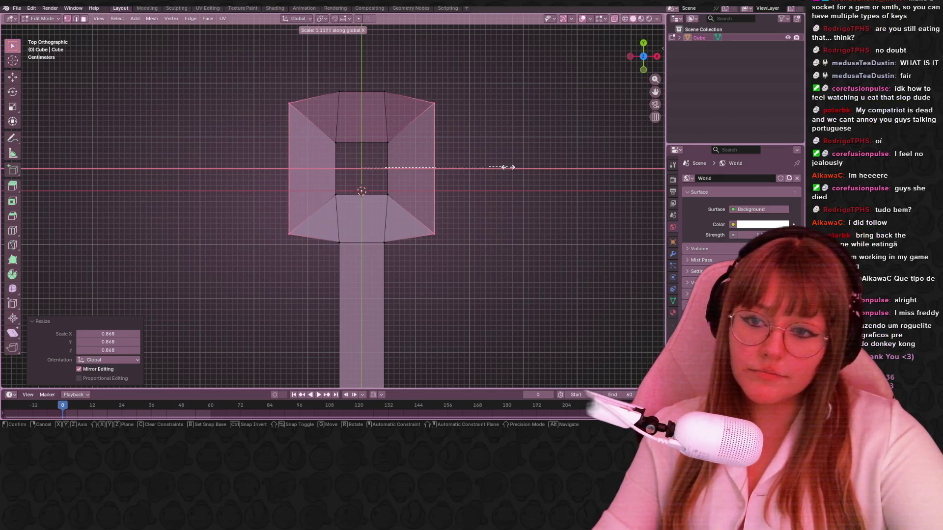
pyautogui.click(505, 167)
pyautogui.moveTo(531, 166)
pyautogui.keyDown('shift'); pyautogui.mouseDown(button='middle')
pyautogui.moveTo(524, 180)
pyautogui.moveTo(507, 176)
pyautogui.mouseUp(button='middle'); pyautogui.keyUp('shift')
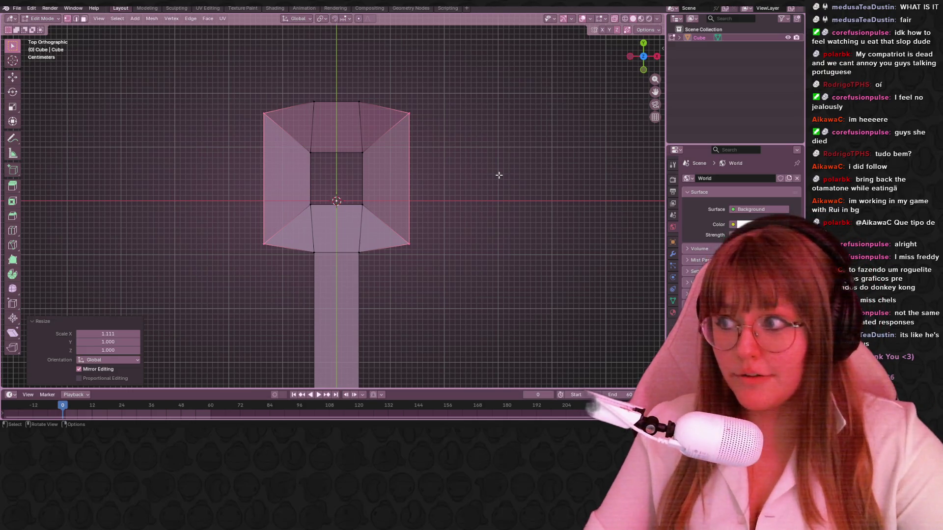
pyautogui.scroll(4, 383, 236)
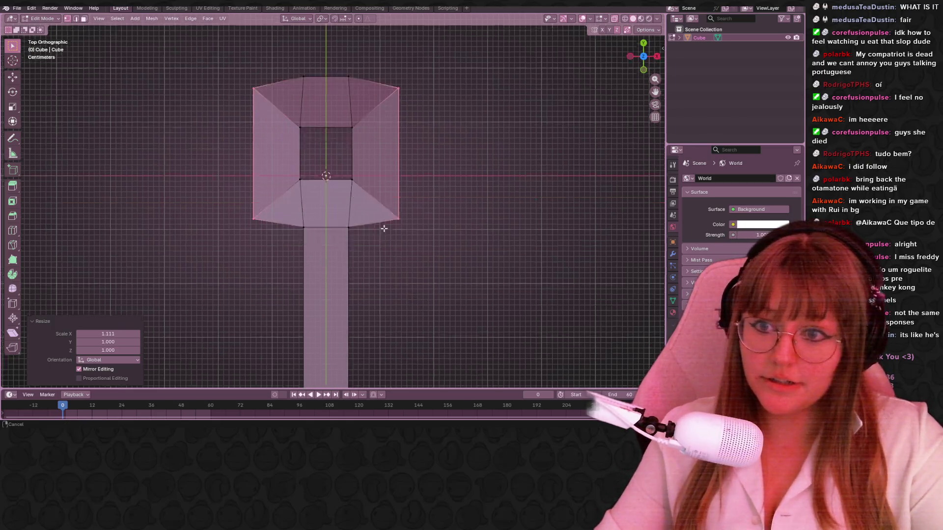
pyautogui.scroll(-6, 438, 219)
pyautogui.press('Tab')
pyautogui.moveTo(438, 219); pyautogui.dragTo(460, 150, button='middle')
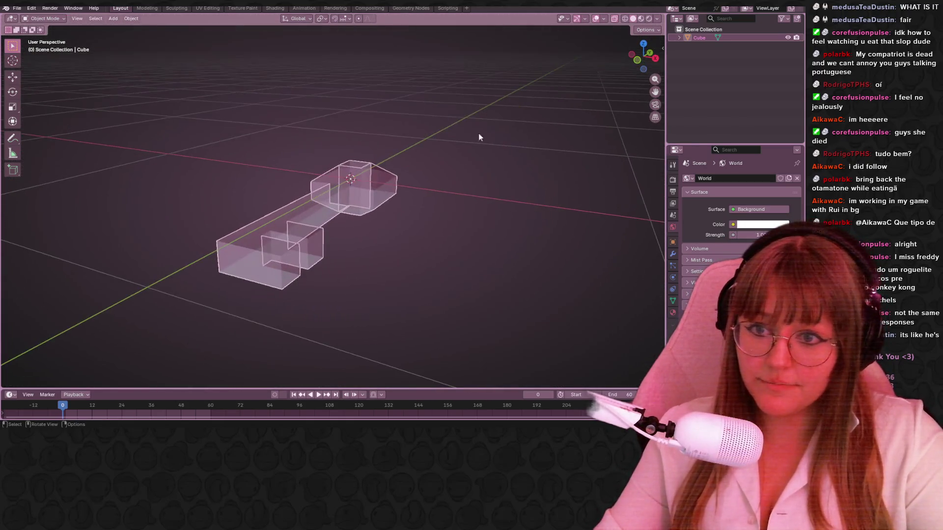
# Turn X-ray off, re-enter Edit Mode and select an inner edge of the ring.
pyautogui.click(614, 18)
pyautogui.moveTo(483, 108)
pyautogui.mouseDown(button='middle')
pyautogui.moveTo(476, 143)
pyautogui.moveTo(435, 174)
pyautogui.moveTo(368, 137)
pyautogui.moveTo(332, 98)
pyautogui.moveTo(296, 124)
pyautogui.moveTo(271, 165)
pyautogui.moveTo(249, 99)
pyautogui.moveTo(366, 142)
pyautogui.moveTo(429, 209)
pyautogui.moveTo(414, 149)
pyautogui.moveTo(428, 248)
pyautogui.moveTo(285, 216)
pyautogui.moveTo(335, 231)
pyautogui.moveTo(507, 167)
pyautogui.moveTo(467, 216)
pyautogui.moveTo(337, 149)
pyautogui.moveTo(225, 170)
pyautogui.moveTo(294, 206)
pyautogui.moveTo(221, 119)
pyautogui.moveTo(299, 154)
pyautogui.moveTo(316, 206)
pyautogui.mouseUp(button='middle')
pyautogui.press('Tab')
pyautogui.scroll(5, 312, 191)
pyautogui.click(221, 119)
pyautogui.scroll(-3, 316, 206)
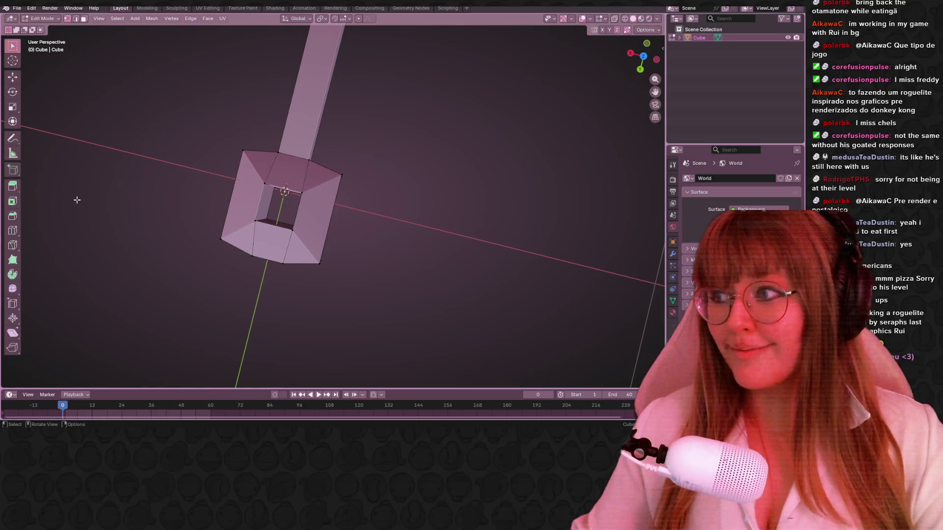
# Pan, orbit and zoom until the key lies horizontally with its boxy teeth up close.
pyautogui.moveTo(379, 236)
pyautogui.keyDown('shift'); pyautogui.mouseDown(button='middle')
pyautogui.moveTo(398, 221)
pyautogui.moveTo(379, 226)
pyautogui.moveTo(364, 282)
pyautogui.mouseUp(button='middle'); pyautogui.keyUp('shift')
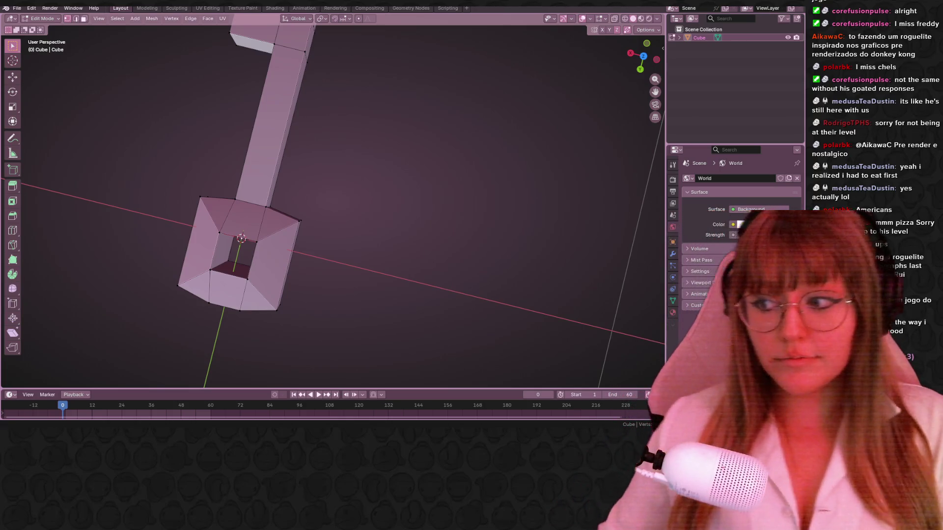
pyautogui.moveTo(473, 160)
pyautogui.keyDown('shift'); pyautogui.mouseDown(button='middle')
pyautogui.moveTo(485, 158)
pyautogui.moveTo(447, 141)
pyautogui.mouseUp(button='middle'); pyautogui.keyUp('shift')
pyautogui.scroll(-3, 485, 159)
pyautogui.scroll(5, 479, 180)
pyautogui.moveTo(479, 180)
pyautogui.mouseDown(button='middle')
pyautogui.moveTo(404, 208)
pyautogui.moveTo(452, 178)
pyautogui.moveTo(167, 170)
pyautogui.moveTo(335, 145)
pyautogui.mouseUp(button='middle')
pyautogui.scroll(-4, 404, 209)
pyautogui.scroll(3, 166, 171)
pyautogui.scroll(5, 335, 145)
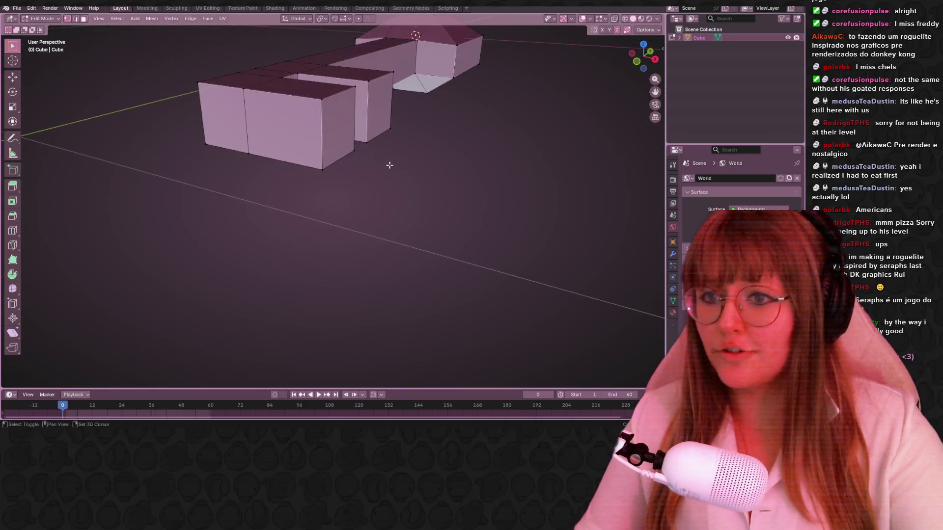
# Select the leftmost tooth block's front face, then switch to the Twitch Clips Manager window.
pyautogui.scroll(-2, 336, 146)
pyautogui.keyDown('alt'); pyautogui.click(284, 153); pyautogui.keyUp('alt')
pyautogui.keyDown('alt'); pyautogui.click(319, 133); pyautogui.keyUp('alt')
pyautogui.moveTo(334, 175); pyautogui.dragTo(289, 185, button='middle')
pyautogui.click(279, 189)
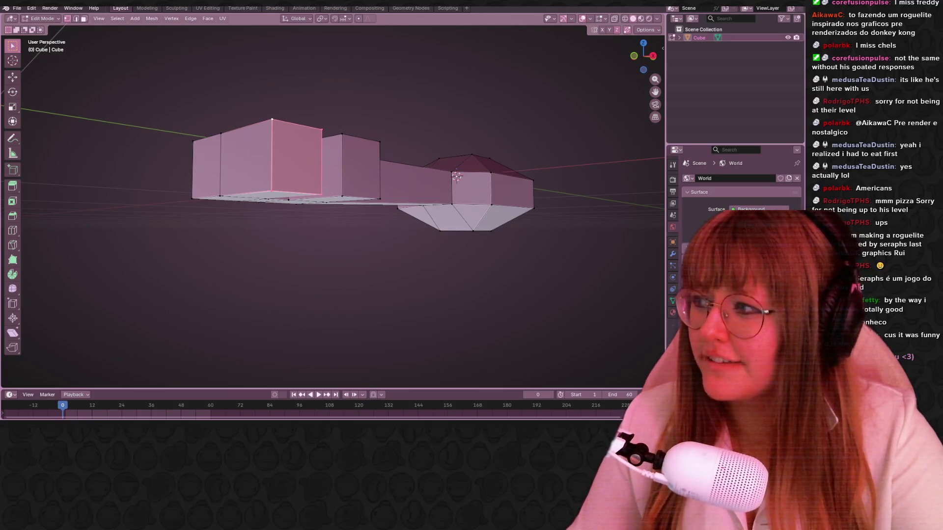
pyautogui.hotkey('alt', 'Tab')
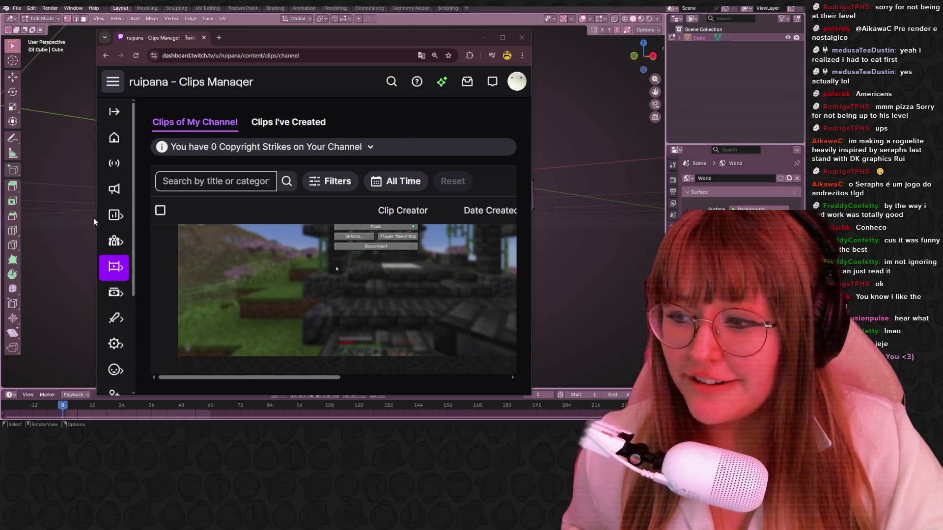
# Play the newest channel clip, close the clips manager and switch to the Twitch browser.
pyautogui.click(369, 274)
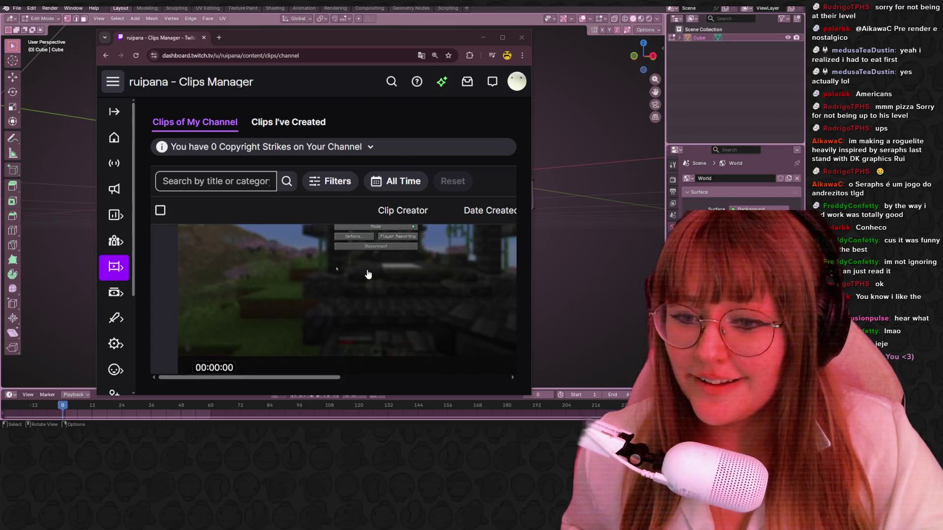
pyautogui.click(200, 349)
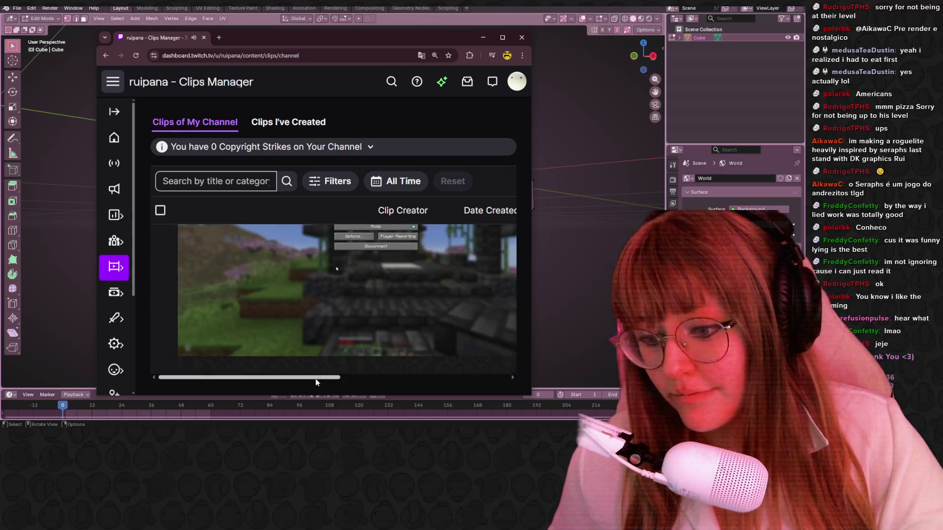
pyautogui.moveTo(324, 380)
pyautogui.mouseDown()
pyautogui.moveTo(390, 399)
pyautogui.moveTo(375, 379)
pyautogui.moveTo(353, 378)
pyautogui.moveTo(365, 377)
pyautogui.mouseUp()
pyautogui.scroll(-3, 375, 320)
pyautogui.scroll(3, 357, 347)
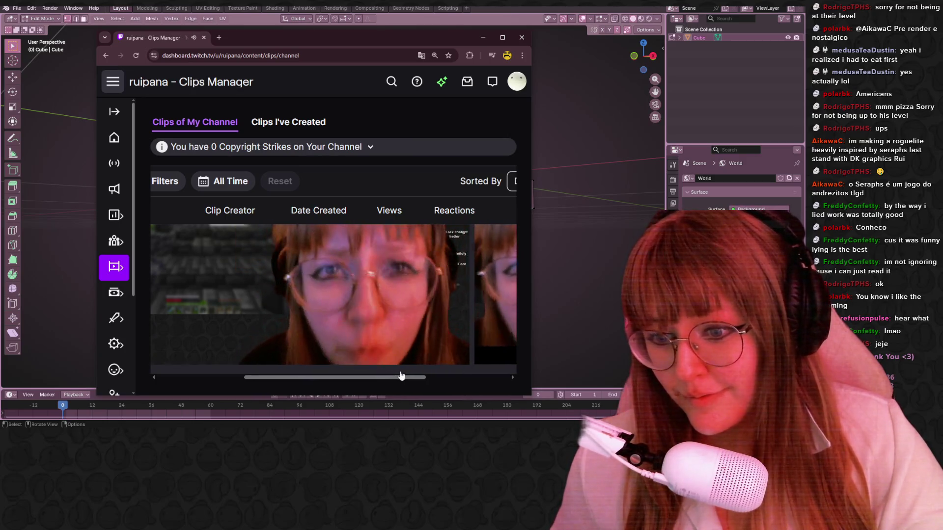
pyautogui.click(526, 37)
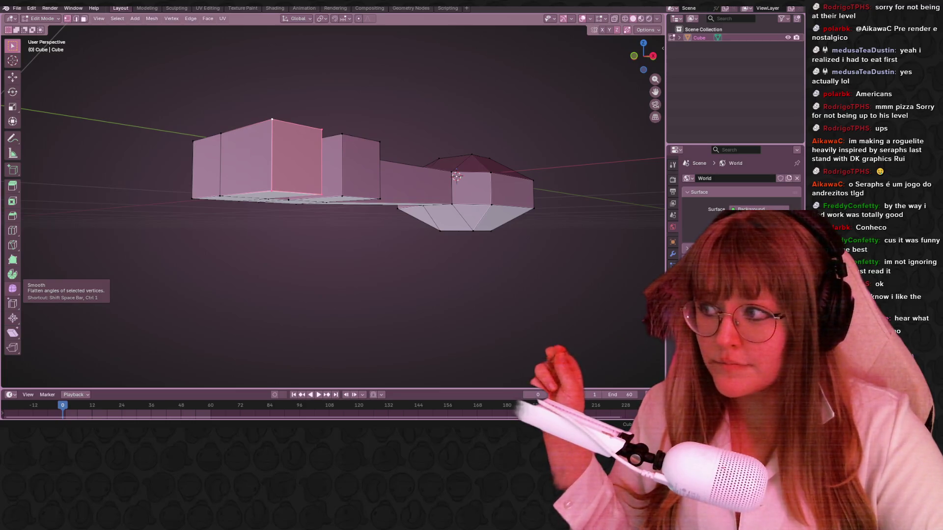
pyautogui.hotkey('alt', 'Tab')
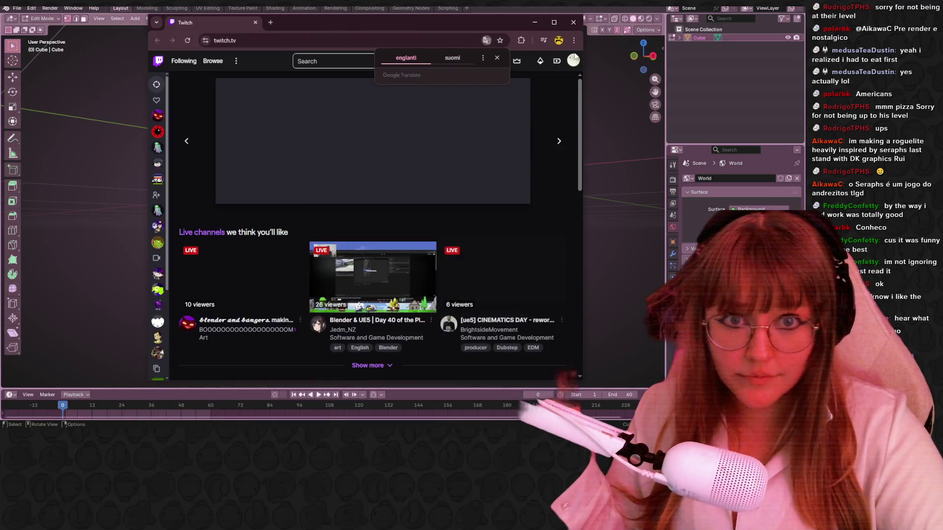
# Go to your own channel's home page through the account menu.
pyautogui.click(573, 60)
pyautogui.click(521, 105)
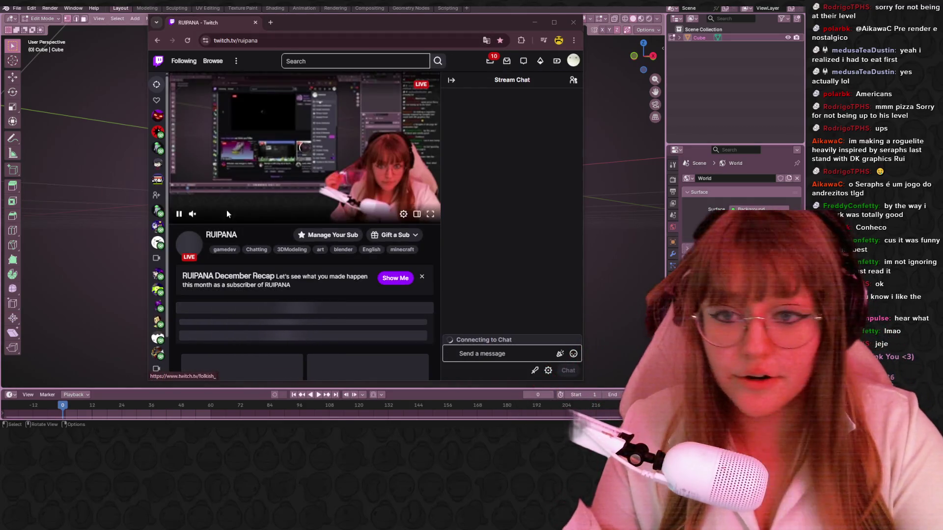
pyautogui.click(217, 235)
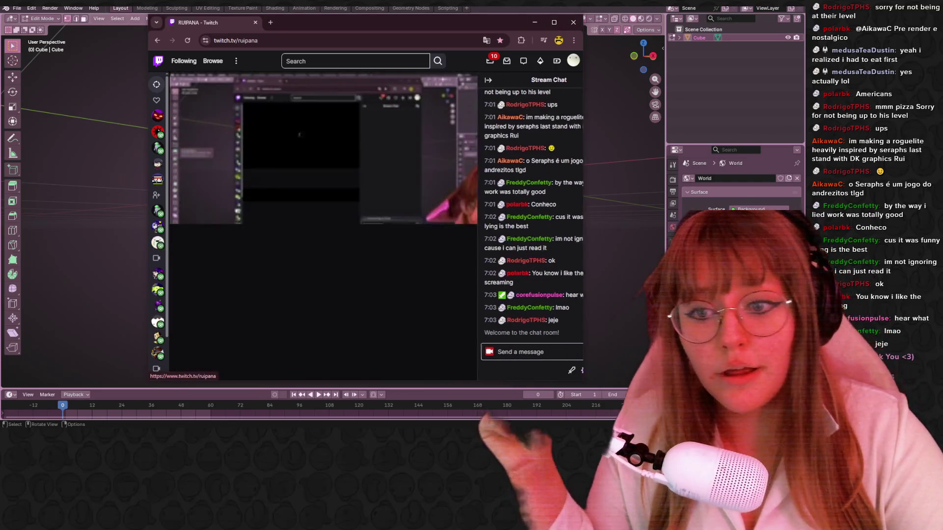
pyautogui.scroll(-3, 325, 255)
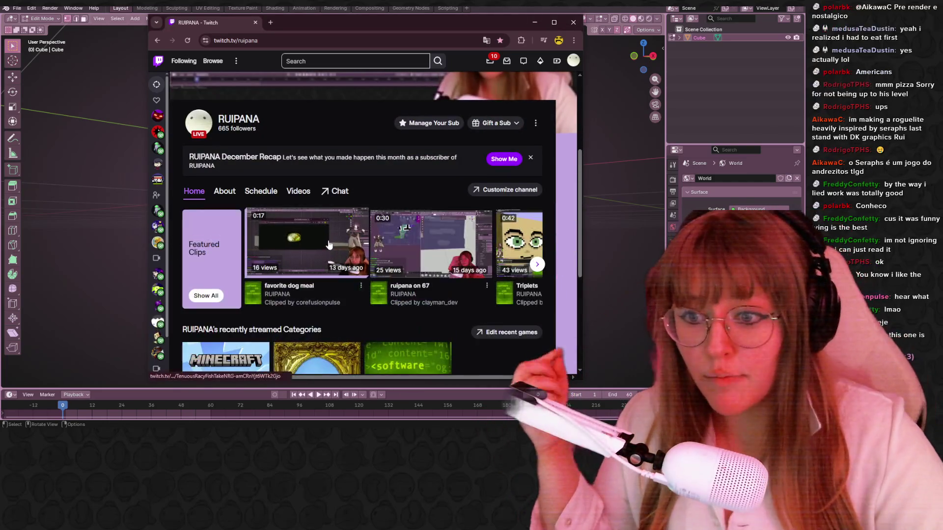
# Page through Featured Clips, play 'idk the loud sound' unmuted, then close the browser.
pyautogui.click(542, 265)
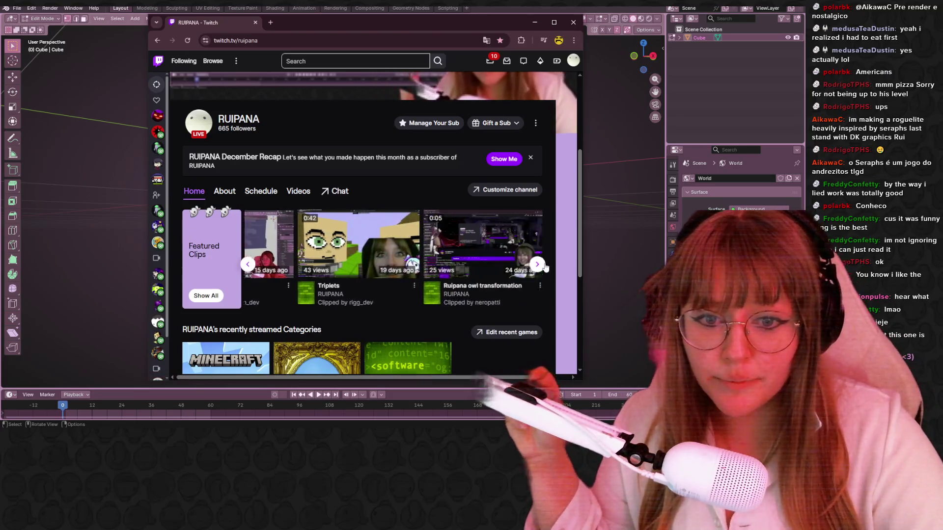
pyautogui.click(542, 265)
pyautogui.click(543, 266)
pyautogui.click(543, 265)
pyautogui.click(543, 266)
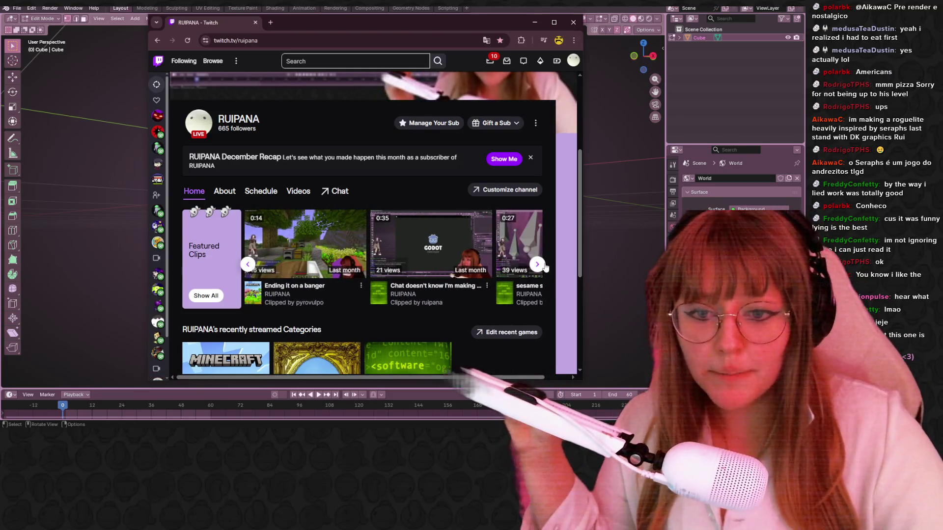
pyautogui.click(543, 266)
pyautogui.click(543, 266)
pyautogui.click(544, 265)
pyautogui.click(357, 252)
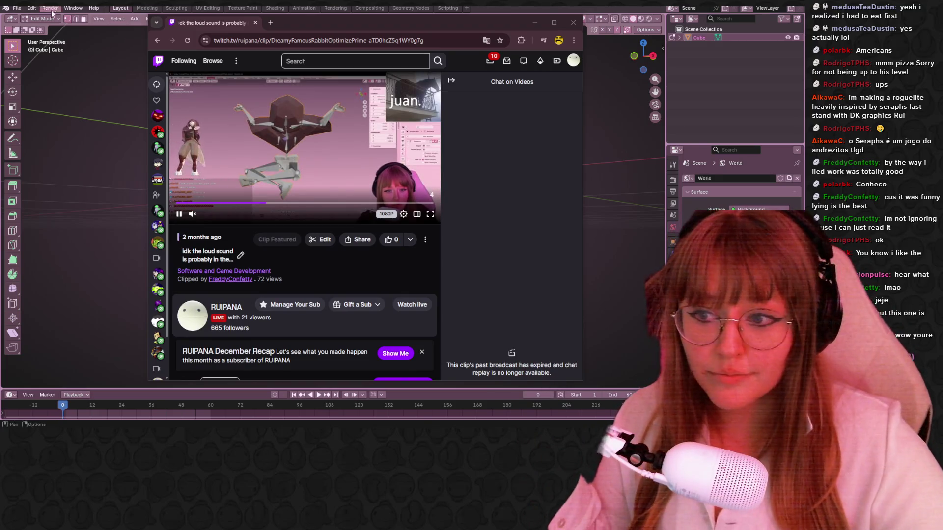
pyautogui.click(192, 213)
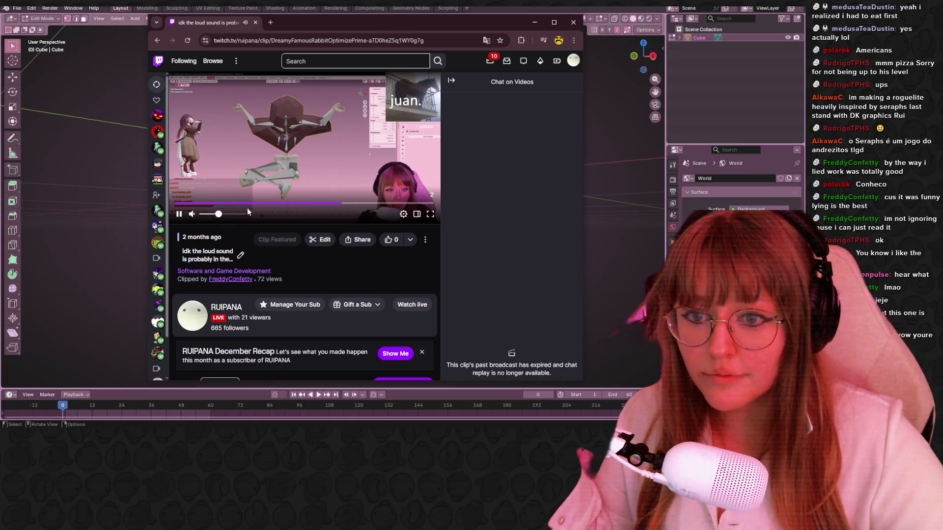
pyautogui.click(572, 23)
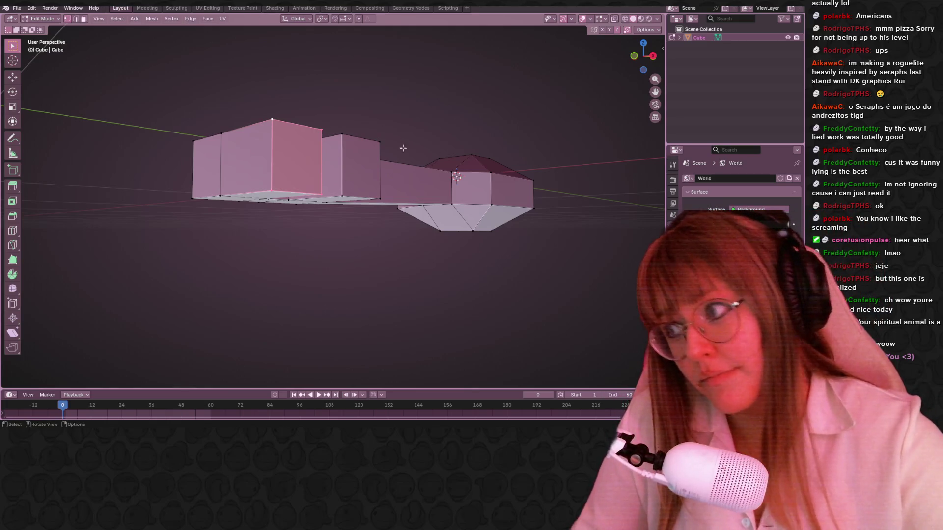
# Select a key edge and edge-slide it, pushing the slide to its far end.
pyautogui.moveTo(512, 132)
pyautogui.mouseDown(button='middle')
pyautogui.moveTo(499, 116)
pyautogui.moveTo(473, 143)
pyautogui.moveTo(501, 173)
pyautogui.moveTo(400, 169)
pyautogui.moveTo(436, 130)
pyautogui.moveTo(402, 139)
pyautogui.moveTo(350, 97)
pyautogui.moveTo(354, 152)
pyautogui.moveTo(364, 152)
pyautogui.moveTo(402, 275)
pyautogui.moveTo(323, 217)
pyautogui.moveTo(406, 168)
pyautogui.moveTo(324, 221)
pyautogui.moveTo(336, 223)
pyautogui.moveTo(341, 119)
pyautogui.moveTo(338, 191)
pyautogui.mouseUp(button='middle')
pyautogui.click(323, 217)
pyautogui.press('g')
pyautogui.click(334, 218)
pyautogui.press('g')
pyautogui.press('g')
pyautogui.click(415, 164)
pyautogui.moveTo(414, 164)
pyautogui.mouseDown(button='middle')
pyautogui.moveTo(334, 189)
pyautogui.moveTo(448, 223)
pyautogui.moveTo(339, 223)
pyautogui.moveTo(356, 124)
pyautogui.moveTo(337, 176)
pyautogui.moveTo(385, 99)
pyautogui.moveTo(423, 88)
pyautogui.moveTo(199, 98)
pyautogui.moveTo(246, 147)
pyautogui.moveTo(420, 276)
pyautogui.moveTo(378, 209)
pyautogui.mouseUp(button='middle')
# Edge-slide the edge once more, then return to Object Mode.
pyautogui.press('g')
pyautogui.press('g')
pyautogui.click(344, 226)
pyautogui.scroll(-5, 200, 99)
pyautogui.scroll(5, 330, 202)
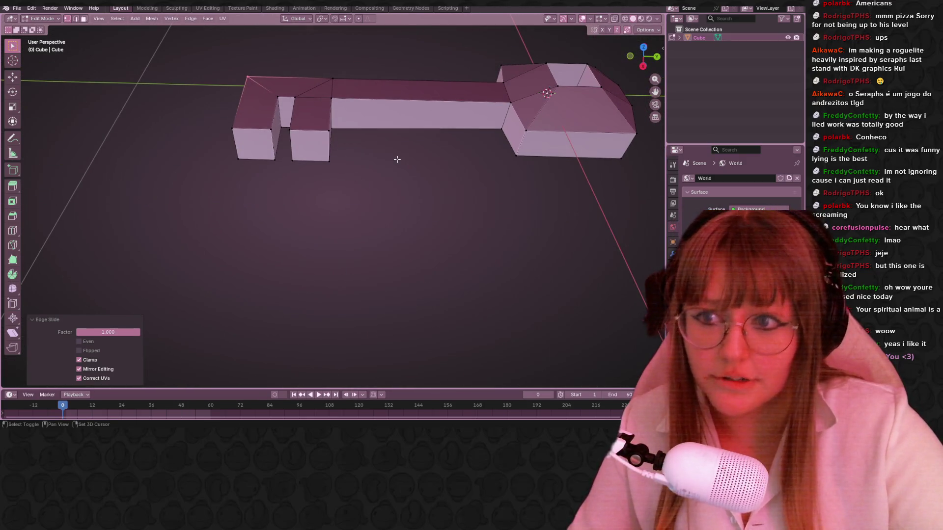
pyautogui.moveTo(335, 112)
pyautogui.mouseDown(button='middle')
pyautogui.moveTo(381, 105)
pyautogui.moveTo(354, 215)
pyautogui.moveTo(415, 261)
pyautogui.moveTo(400, 195)
pyautogui.moveTo(507, 221)
pyautogui.moveTo(426, 131)
pyautogui.moveTo(395, 193)
pyautogui.moveTo(417, 162)
pyautogui.moveTo(274, 191)
pyautogui.mouseUp(button='middle')
pyautogui.press('Tab')
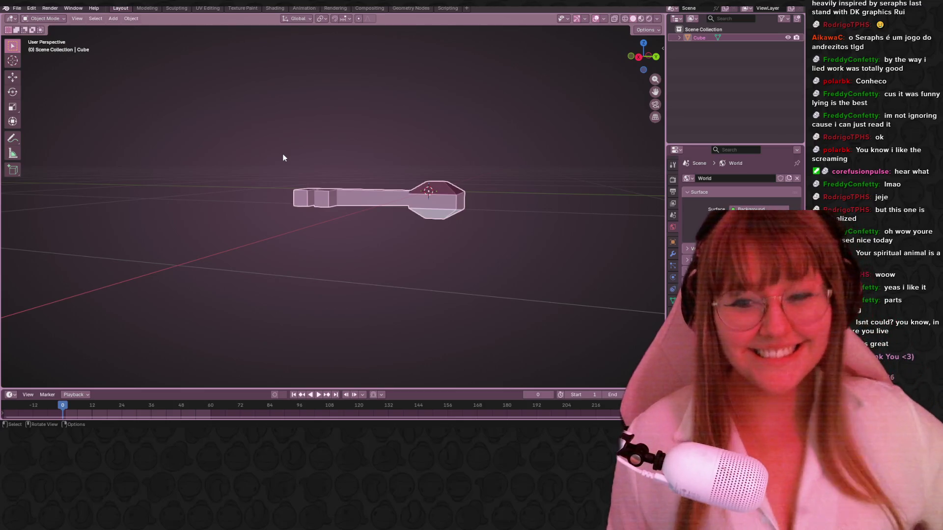
# Orbit and zoom around the reshaped key to inspect it from all sides.
pyautogui.moveTo(640, 196)
pyautogui.mouseDown(button='middle')
pyautogui.moveTo(596, 236)
pyautogui.moveTo(491, 270)
pyautogui.moveTo(573, 311)
pyautogui.mouseUp(button='middle')
pyautogui.moveTo(519, 261)
pyautogui.mouseDown(button='middle')
pyautogui.moveTo(523, 208)
pyautogui.moveTo(544, 163)
pyautogui.moveTo(557, 157)
pyautogui.moveTo(540, 152)
pyautogui.mouseUp(button='middle')
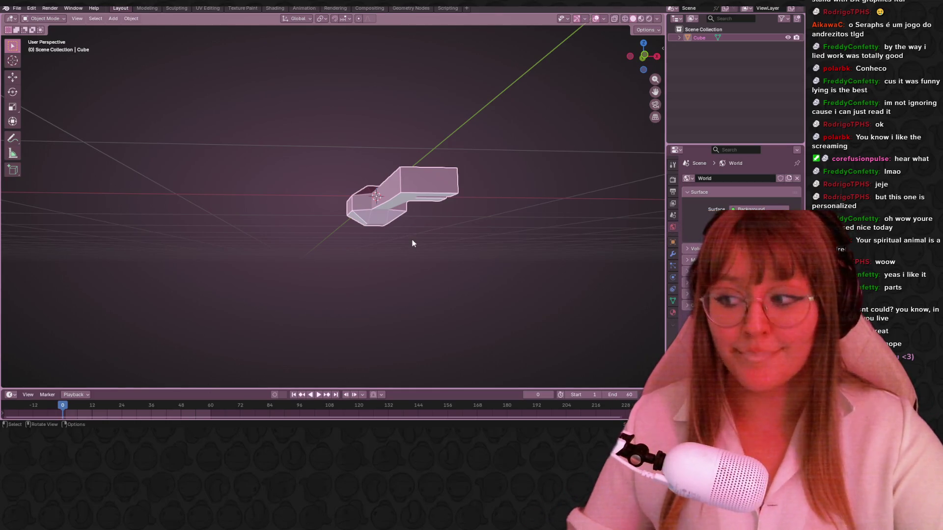
pyautogui.moveTo(435, 132)
pyautogui.mouseDown(button='middle')
pyautogui.moveTo(456, 162)
pyautogui.moveTo(406, 192)
pyautogui.moveTo(425, 171)
pyautogui.moveTo(359, 194)
pyautogui.moveTo(349, 167)
pyautogui.moveTo(385, 156)
pyautogui.moveTo(416, 189)
pyautogui.moveTo(415, 165)
pyautogui.mouseUp(button='middle')
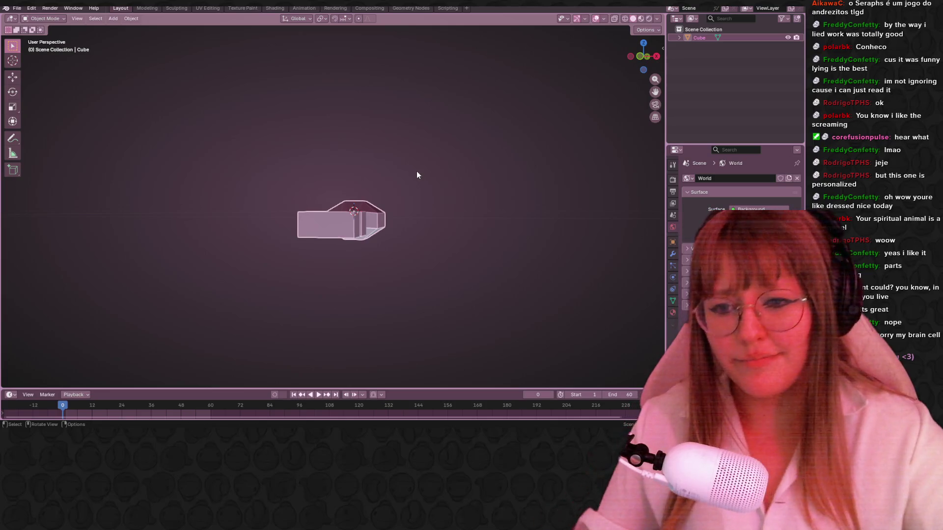
pyautogui.scroll(6, 417, 171)
pyautogui.scroll(-8, 472, 255)
pyautogui.moveTo(463, 275)
pyautogui.mouseDown(button='middle')
pyautogui.moveTo(370, 185)
pyautogui.moveTo(317, 177)
pyautogui.moveTo(143, 198)
pyautogui.moveTo(185, 154)
pyautogui.moveTo(467, 114)
pyautogui.moveTo(530, 75)
pyautogui.mouseUp(button='middle')
pyautogui.scroll(8, 422, 229)
pyautogui.scroll(5, 283, 181)
pyautogui.scroll(-5, 261, 190)
pyautogui.scroll(-5, 467, 114)
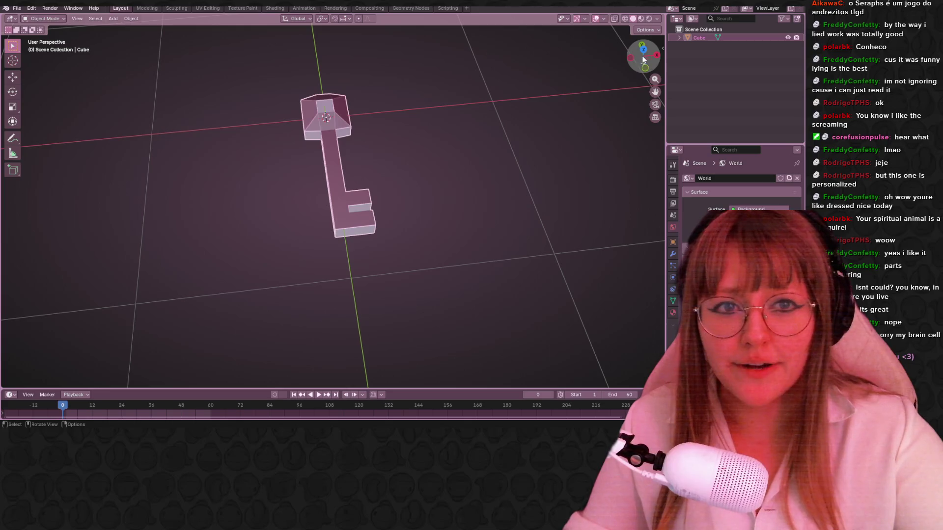
# Snap to Top Orthographic and centre the whole key in view.
pyautogui.click(643, 51)
pyautogui.scroll(3, 452, 118)
pyautogui.moveTo(459, 117)
pyautogui.keyDown('shift'); pyautogui.mouseDown(button='middle')
pyautogui.moveTo(433, 143)
pyautogui.moveTo(471, 164)
pyautogui.mouseUp(button='middle'); pyautogui.keyUp('shift')
pyautogui.scroll(-2, 472, 164)
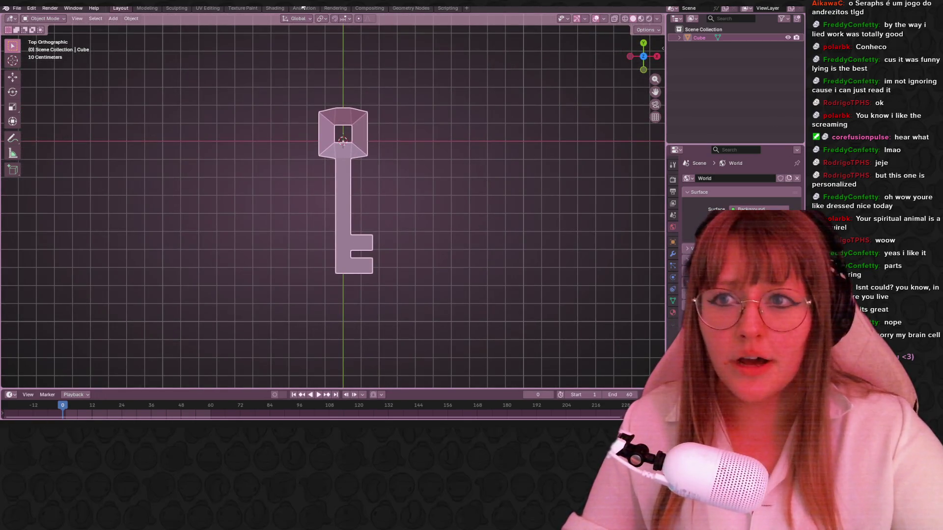
# In the Shading workspace, create a new material for the key.
pyautogui.click(304, 8)
pyautogui.click(336, 8)
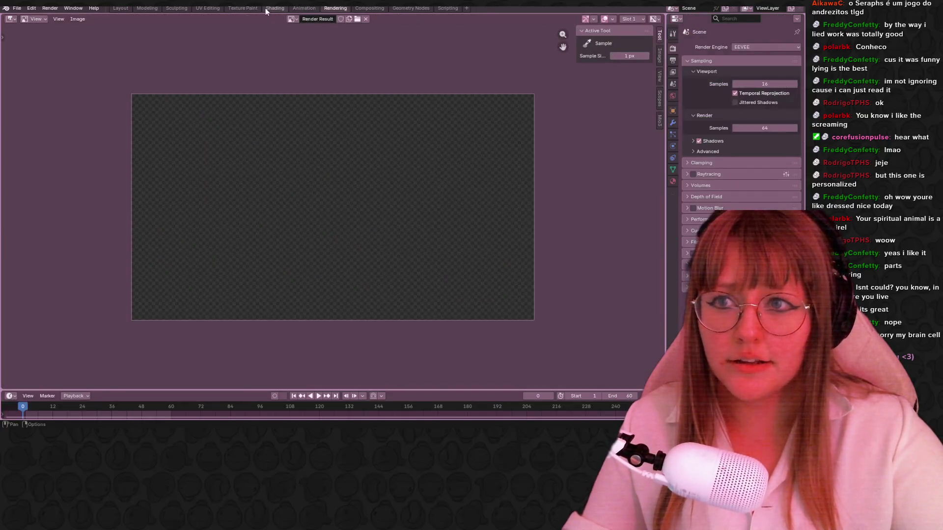
pyautogui.click(275, 9)
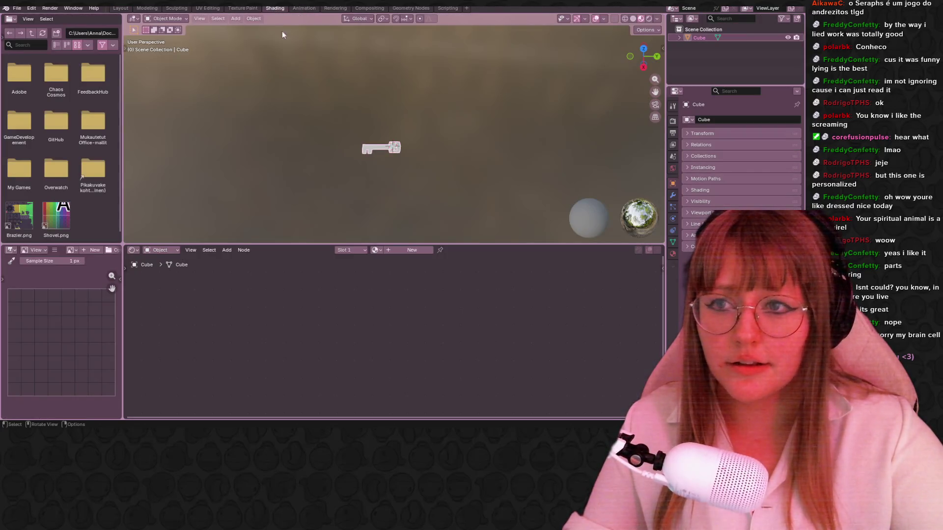
pyautogui.click(402, 251)
# Feed Base Color from an Image Texture using a new 32×32 Color Grid image.
pyautogui.scroll(4, 390, 307)
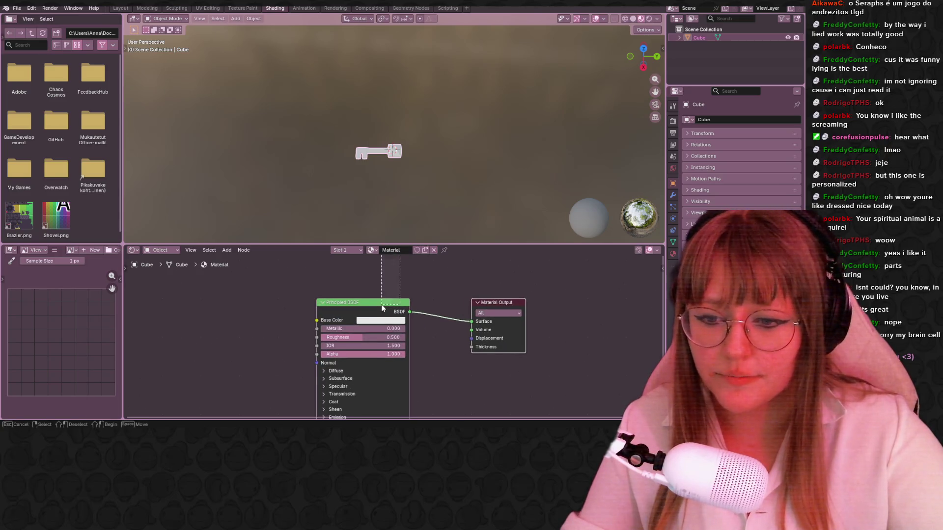
pyautogui.moveTo(318, 322); pyautogui.dragTo(246, 313)
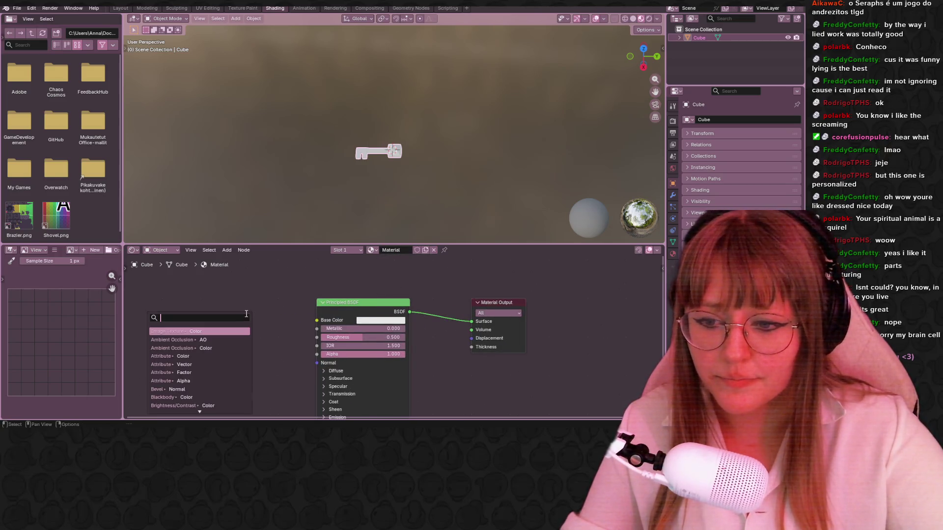
pyautogui.click(190, 332)
pyautogui.click(202, 324)
pyautogui.click(202, 318)
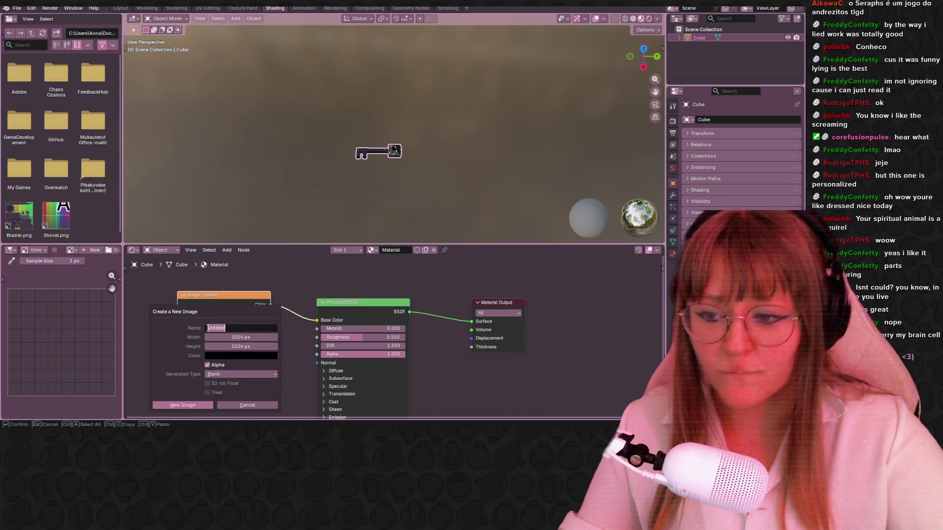
pyautogui.click(217, 375)
pyautogui.click(211, 402)
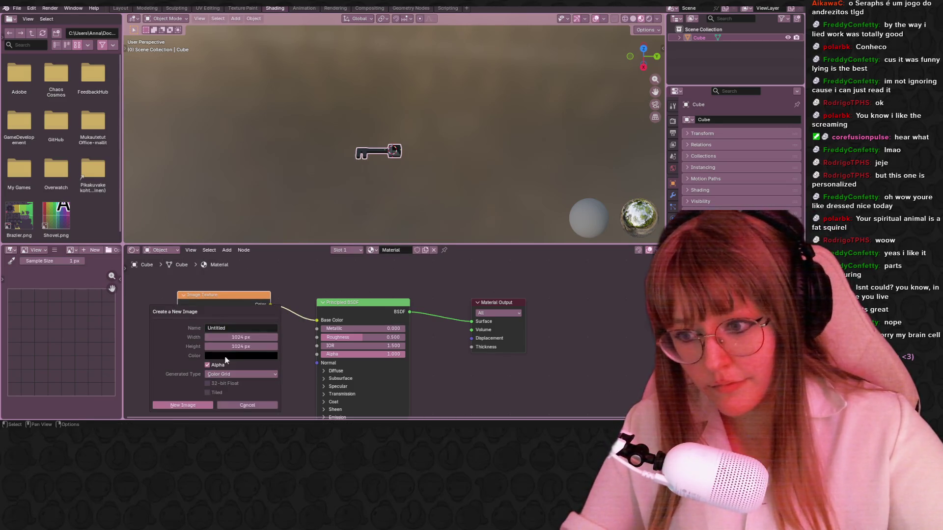
pyautogui.write('32')
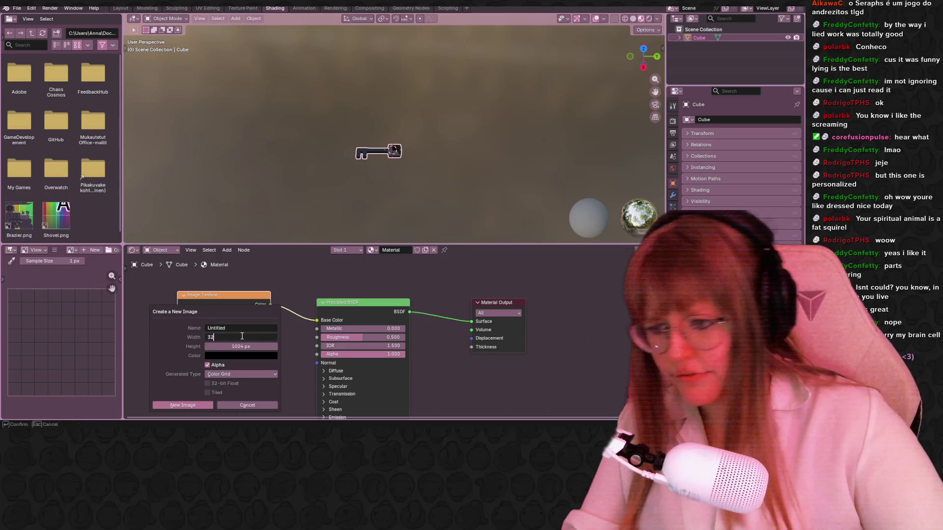
pyautogui.click(237, 348)
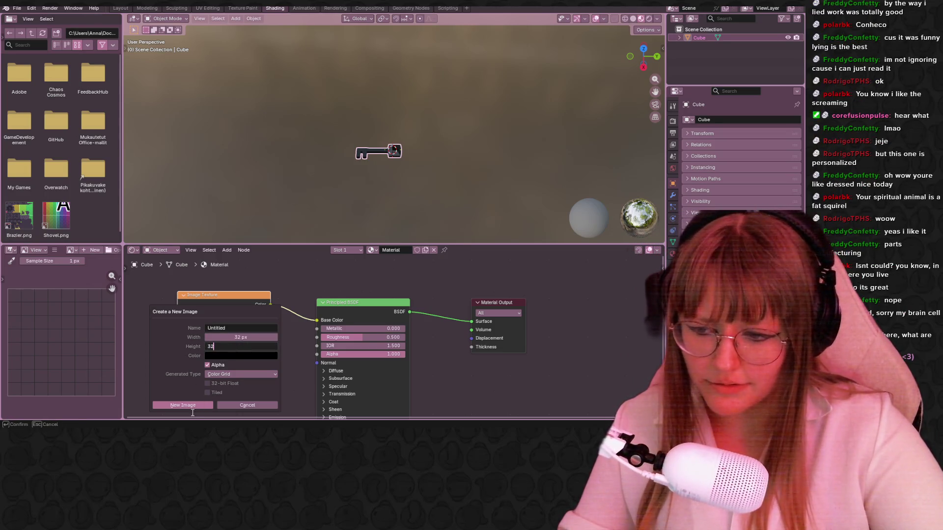
pyautogui.press('Return')
pyautogui.click(193, 405)
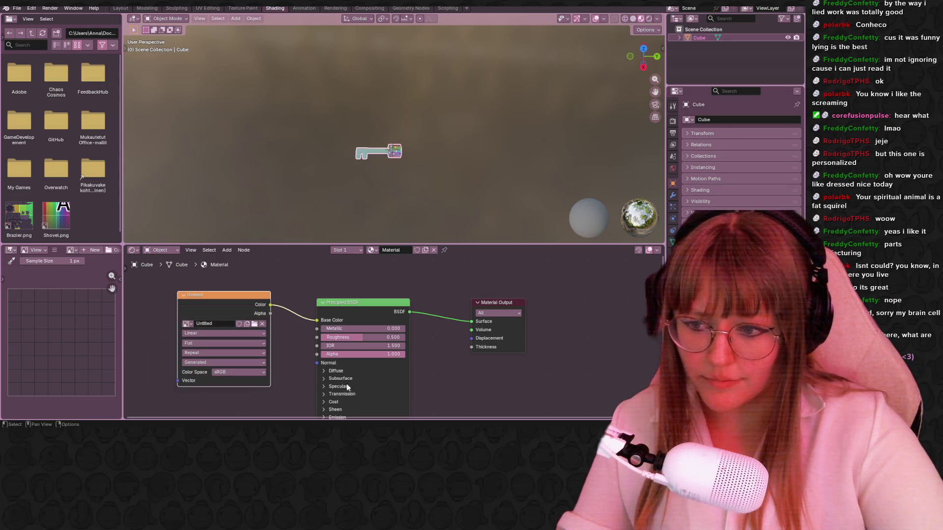
# Set the image texture's interpolation to Closest for pixel-sharp results.
pyautogui.click(259, 334)
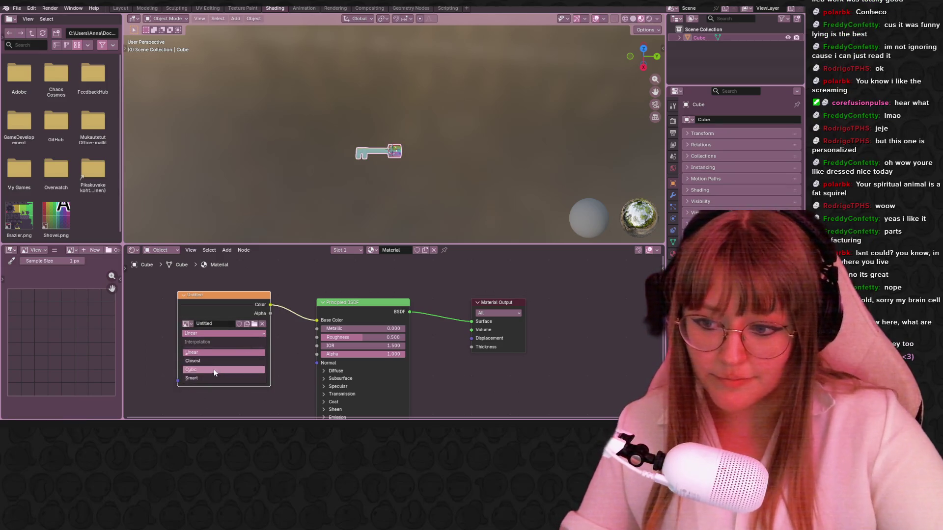
pyautogui.click(223, 361)
pyautogui.scroll(5, 405, 195)
pyautogui.keyDown('shift'); pyautogui.moveTo(405, 195); pyautogui.dragTo(425, 148, button='middle'); pyautogui.keyUp('shift')
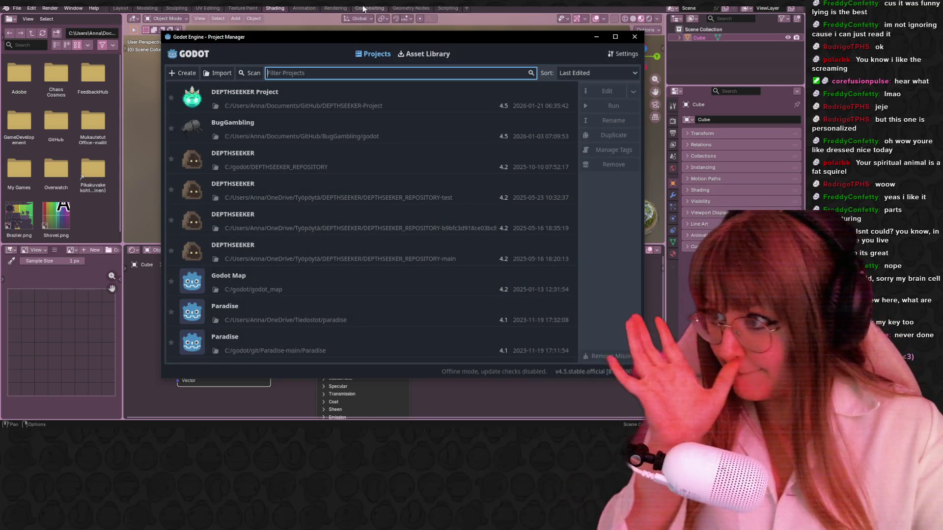
# Open the DEPTHSEEKER Project in Godot and launch it in the debug window.
pyautogui.doubleClick(290, 99)
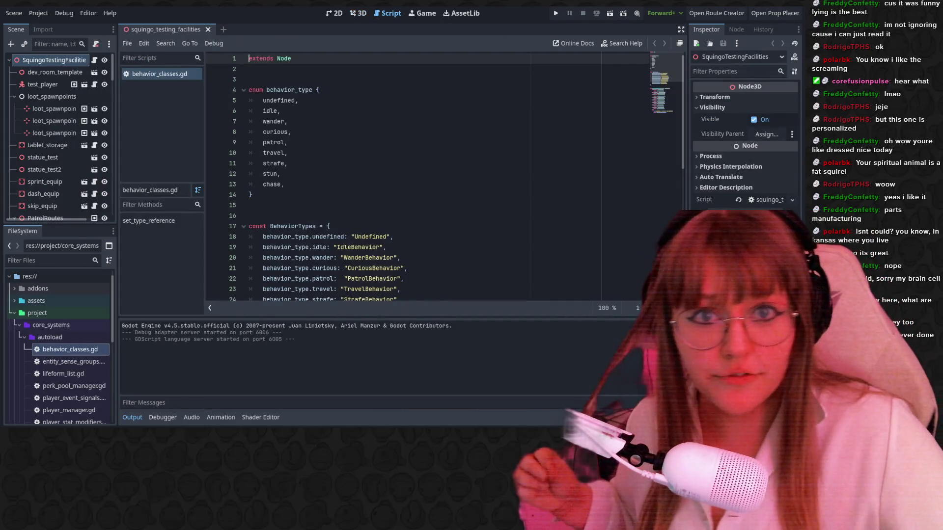
pyautogui.click(556, 17)
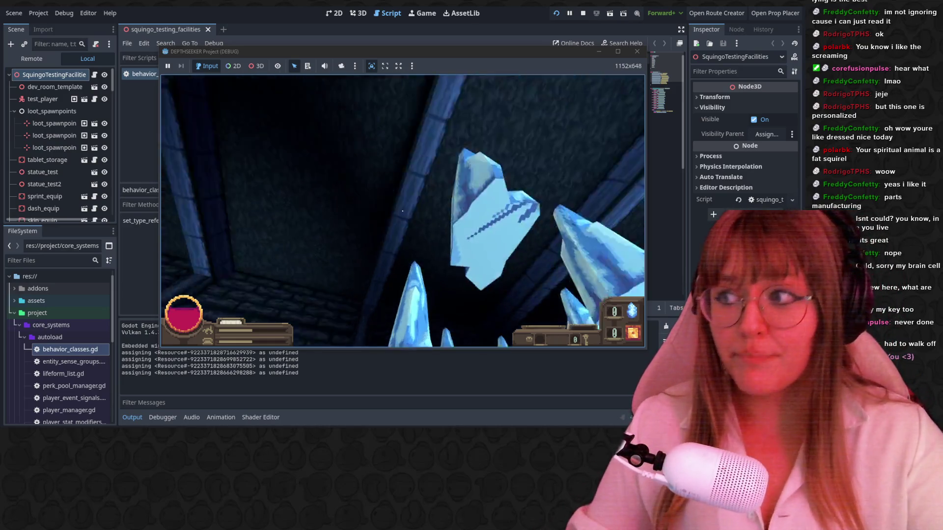
# Walk past the Key Pickup and spider to the chest, try opening it keyless, then continue on.
pyautogui.press('w')
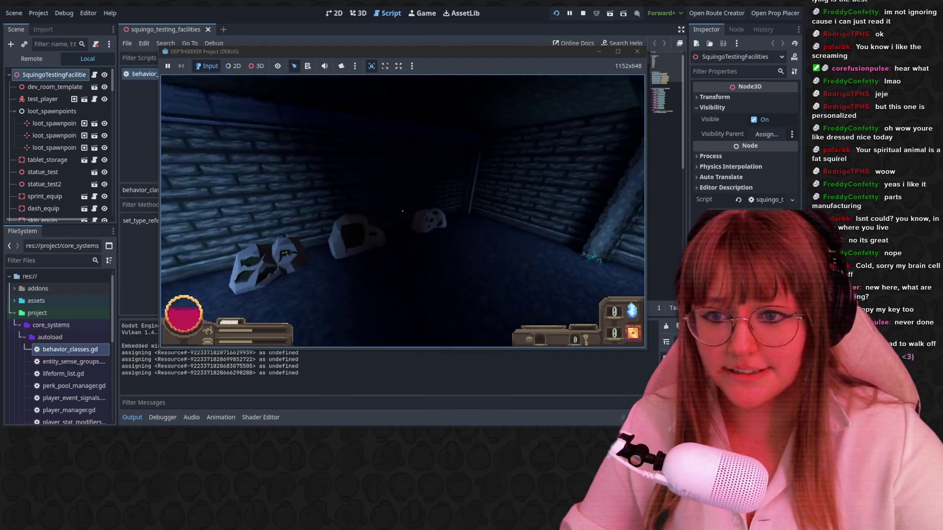
pyautogui.press('w')
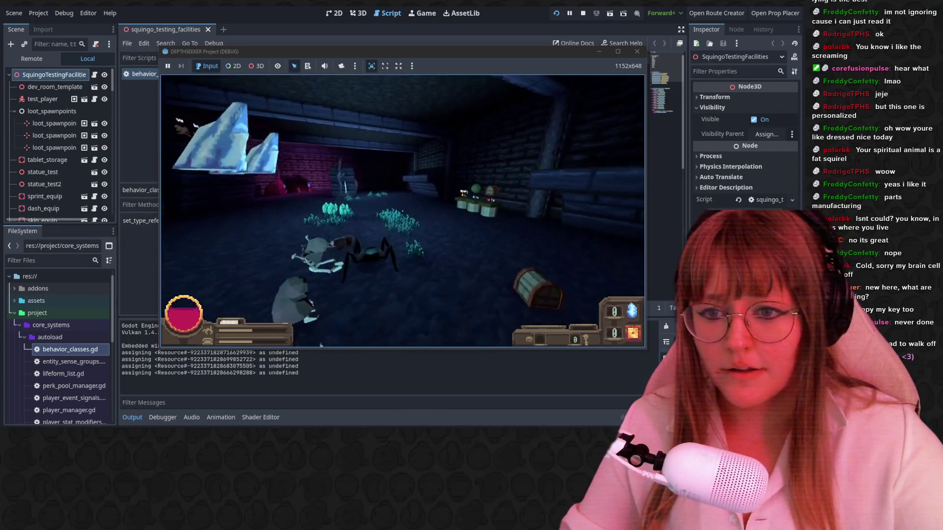
pyautogui.press('w')
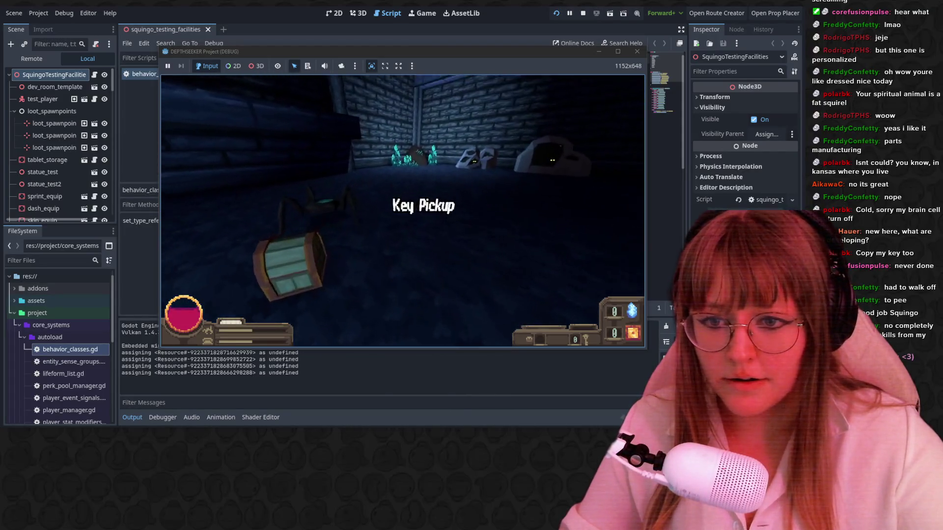
pyautogui.click(402, 211)
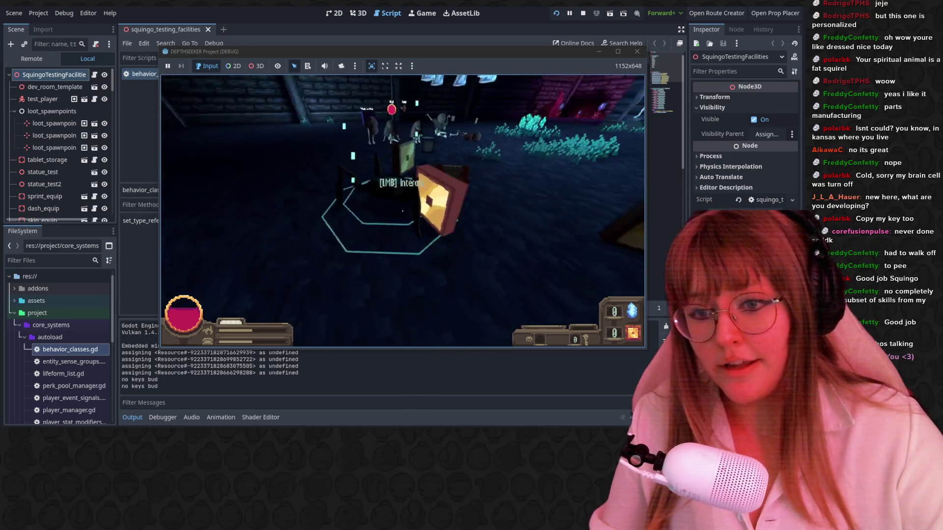
pyautogui.press('w')
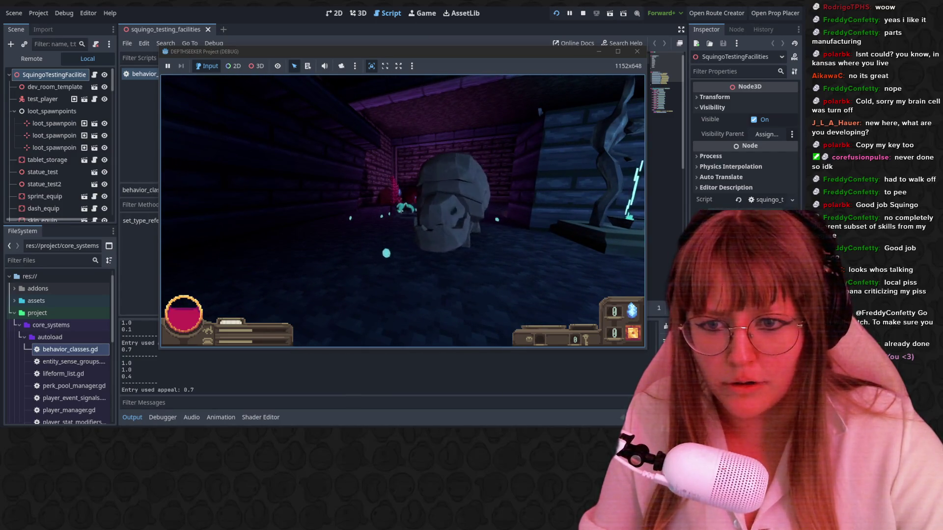
# Pause and resume the game, walk toward the pink crystal wall, then quit the playtest.
pyautogui.press('Escape')
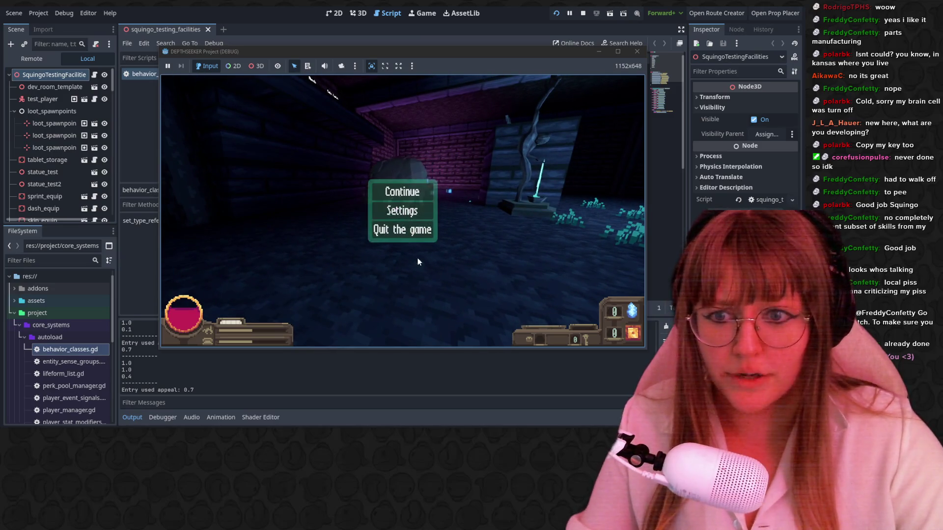
pyautogui.click(407, 194)
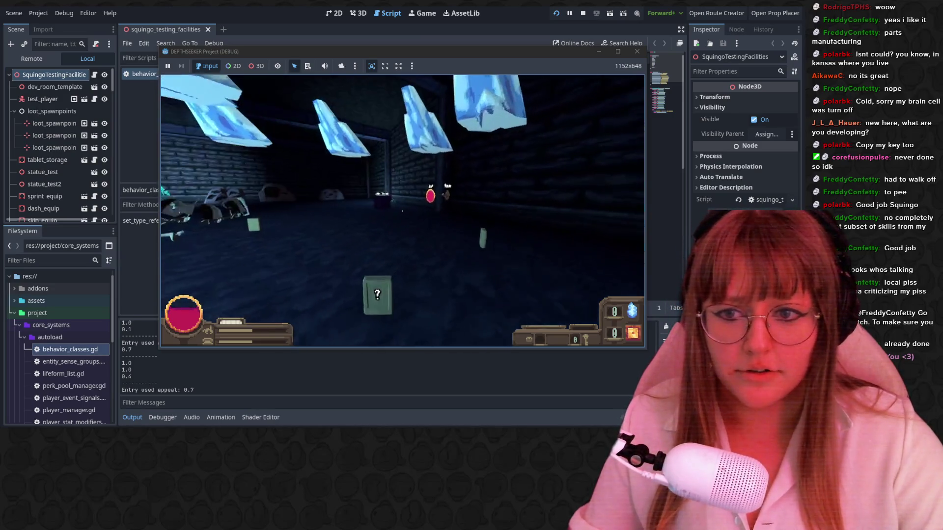
pyautogui.press('w')
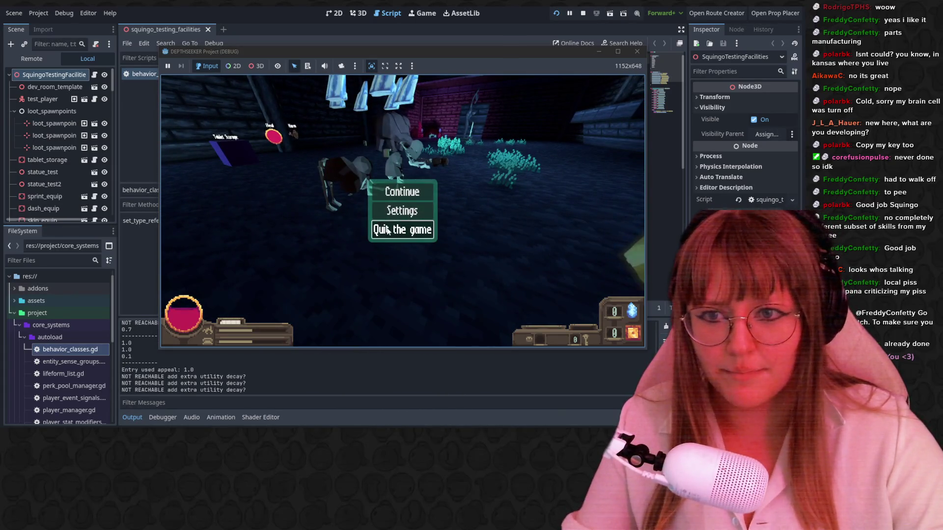
pyautogui.click(402, 230)
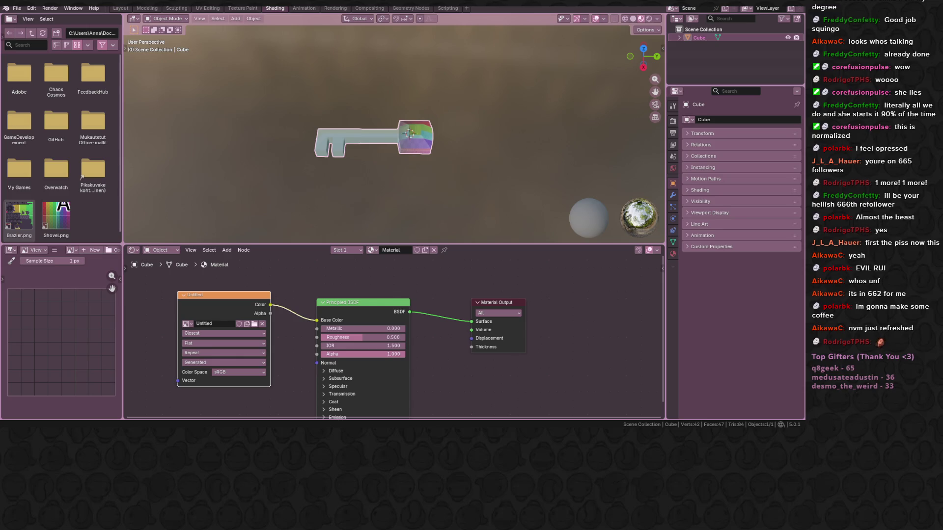
pyautogui.press('XF86AudioLowerVolume')
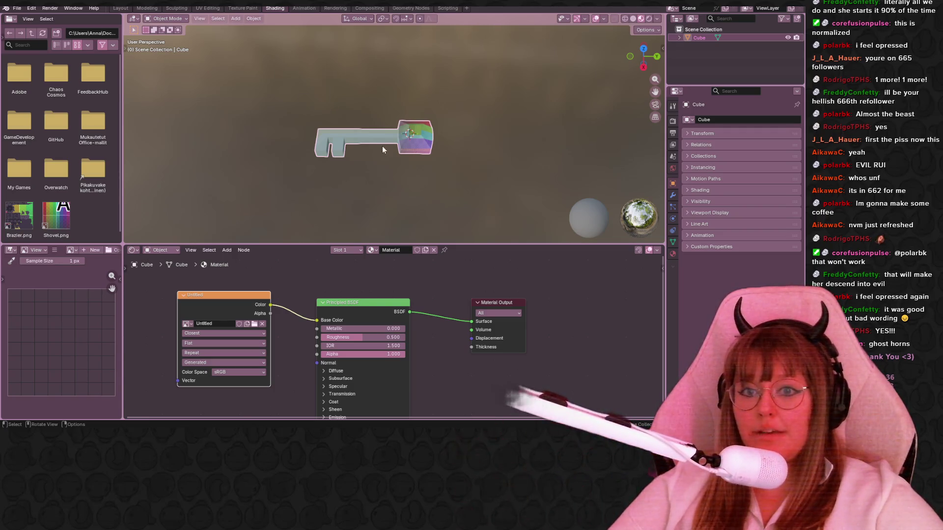
pyautogui.moveTo(444, 151)
pyautogui.keyDown('shift'); pyautogui.mouseDown(button='middle')
pyautogui.moveTo(458, 120)
pyautogui.moveTo(446, 117)
pyautogui.moveTo(367, 179)
pyautogui.moveTo(389, 125)
pyautogui.mouseUp(button='middle'); pyautogui.keyUp('shift')
pyautogui.scroll(2, 389, 125)
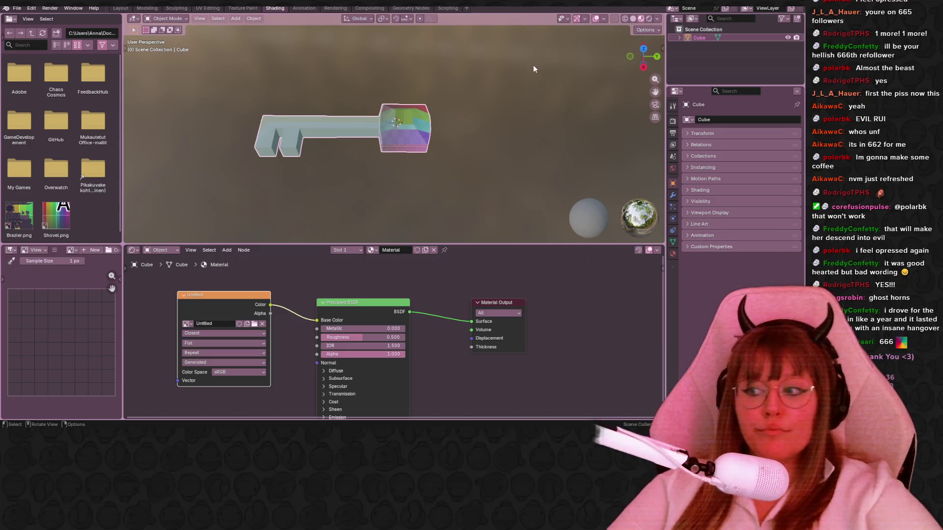
pyautogui.click(121, 8)
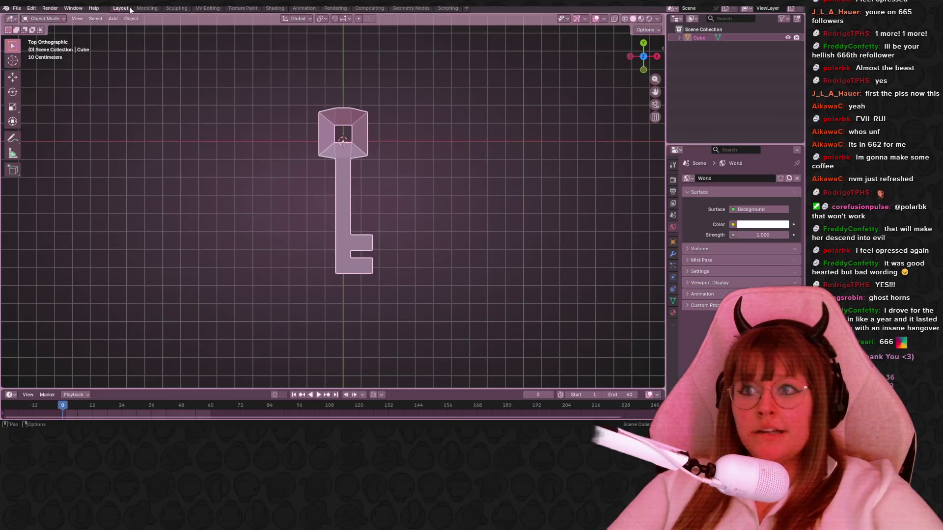
# Switch the viewport to Material Preview so the key shows its texture colours.
pyautogui.click(643, 19)
pyautogui.moveTo(373, 148)
pyautogui.mouseDown(button='middle')
pyautogui.moveTo(397, 107)
pyautogui.moveTo(421, 136)
pyautogui.mouseUp(button='middle')
pyautogui.scroll(3, 397, 107)
pyautogui.scroll(-3, 397, 107)
# Put the key mesh into Edit Mode and orbit until it faces front-on.
pyautogui.press('Tab')
pyautogui.scroll(2, 421, 136)
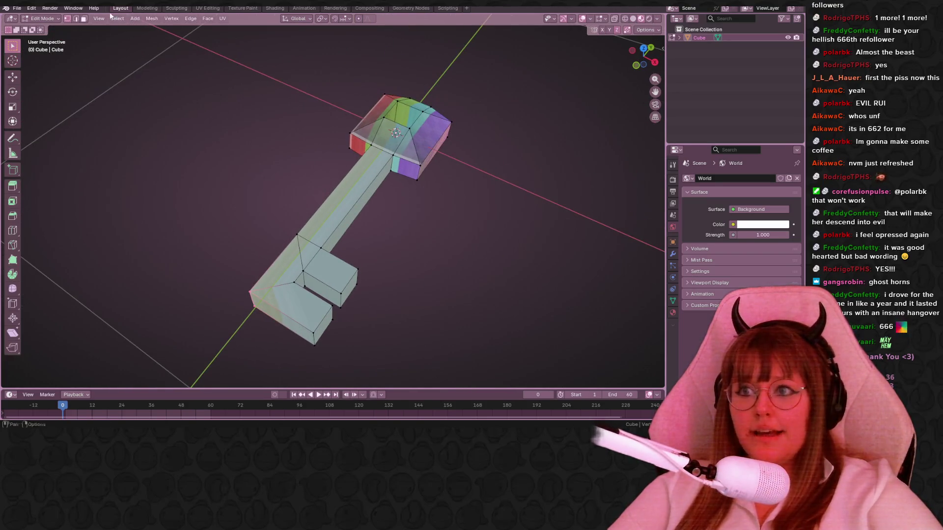
pyautogui.moveTo(349, 189)
pyautogui.mouseDown(button='middle')
pyautogui.moveTo(362, 200)
pyautogui.moveTo(364, 155)
pyautogui.moveTo(437, 120)
pyautogui.mouseUp(button='middle')
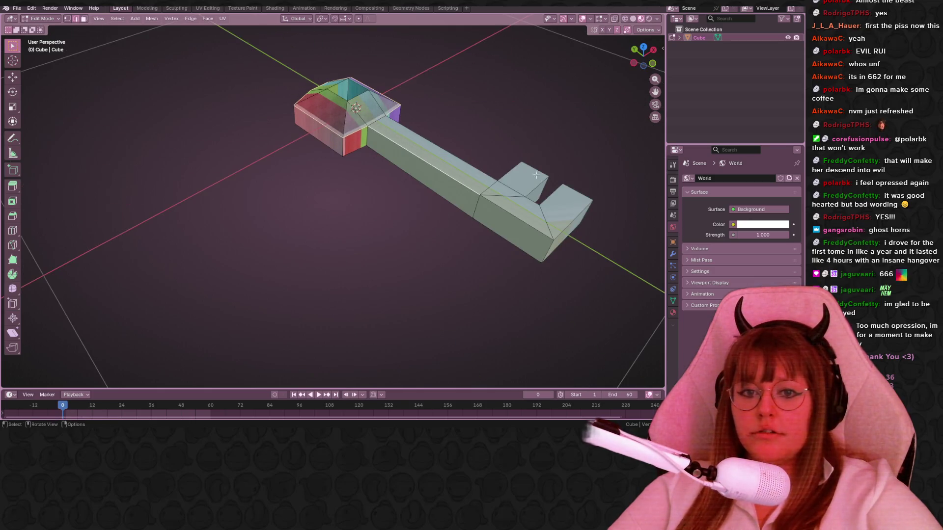
pyautogui.moveTo(511, 212)
pyautogui.mouseDown(button='middle')
pyautogui.moveTo(393, 221)
pyautogui.moveTo(267, 253)
pyautogui.mouseUp(button='middle')
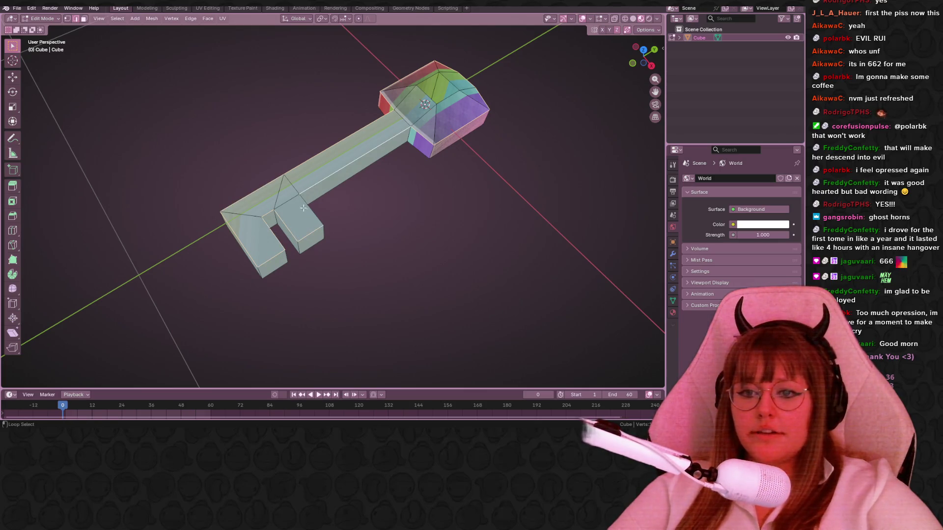
pyautogui.moveTo(349, 196); pyautogui.dragTo(404, 190, button='middle')
pyautogui.moveTo(396, 185)
pyautogui.mouseDown(button='middle')
pyautogui.moveTo(373, 116)
pyautogui.moveTo(419, 160)
pyautogui.moveTo(347, 101)
pyautogui.moveTo(407, 175)
pyautogui.mouseUp(button='middle')
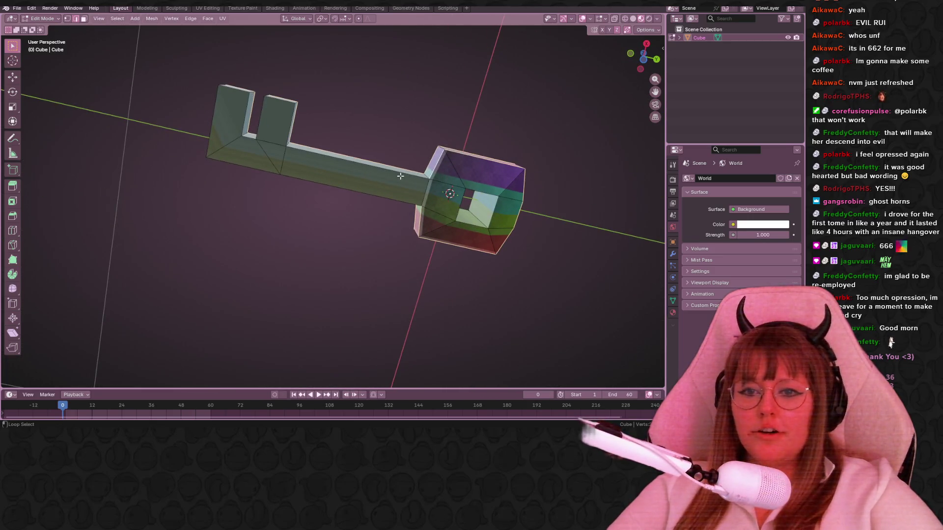
pyautogui.moveTo(316, 145); pyautogui.dragTo(282, 155, button='middle')
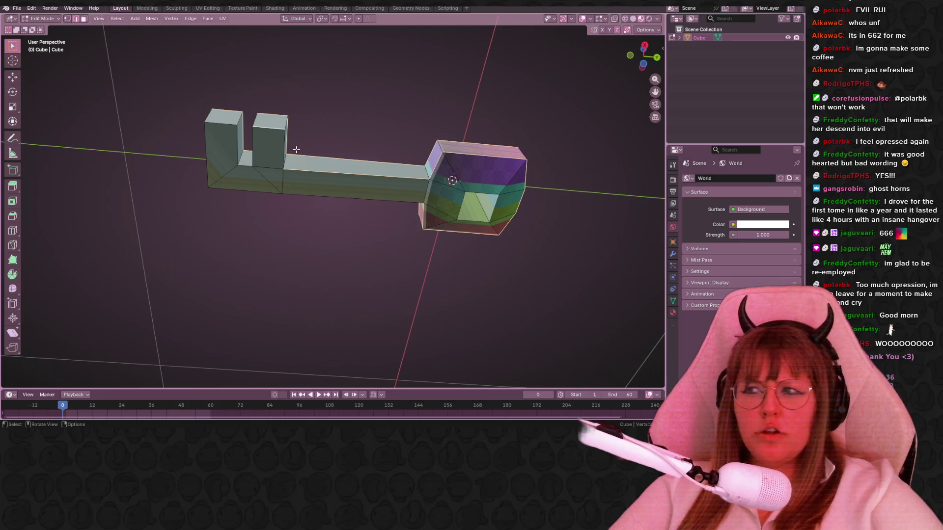
pyautogui.moveTo(264, 155); pyautogui.dragTo(206, 206, button='middle')
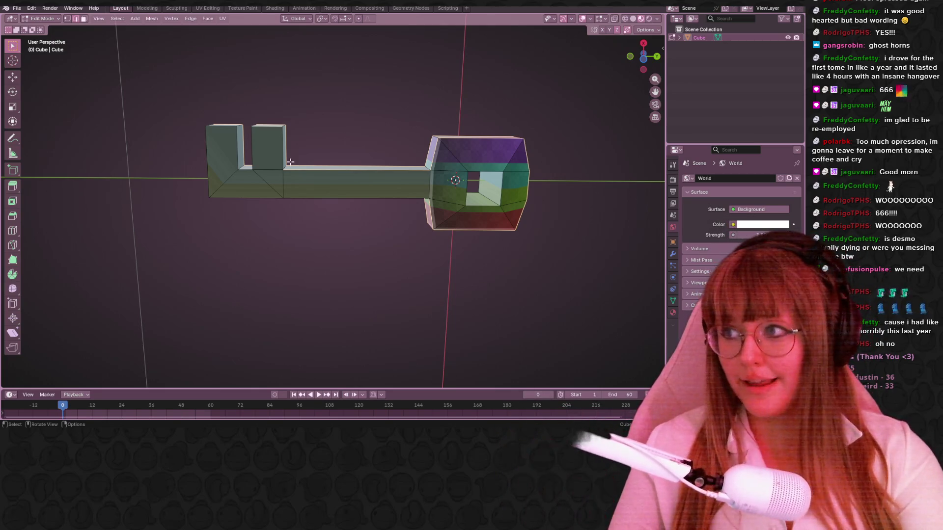
# Orbit around the key's shaft and bit, then bring up the Ctrl+E Edge menu.
pyautogui.moveTo(196, 205)
pyautogui.mouseDown(button='middle')
pyautogui.moveTo(152, 160)
pyautogui.moveTo(248, 259)
pyautogui.moveTo(201, 208)
pyautogui.moveTo(258, 216)
pyautogui.moveTo(349, 200)
pyautogui.moveTo(315, 96)
pyautogui.moveTo(206, 149)
pyautogui.moveTo(267, 147)
pyautogui.moveTo(332, 126)
pyautogui.moveTo(380, 89)
pyautogui.moveTo(438, 89)
pyautogui.mouseUp(button='middle')
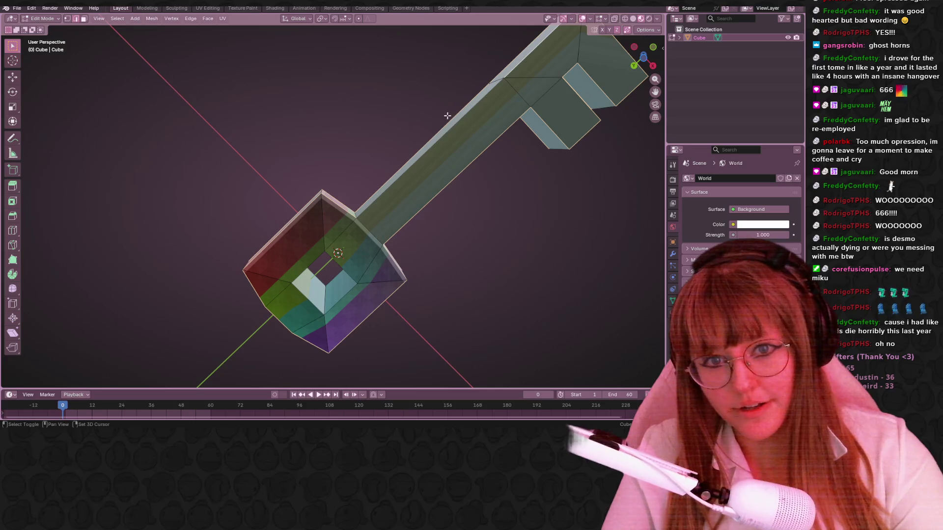
pyautogui.moveTo(444, 153); pyautogui.dragTo(430, 229, button='middle')
pyautogui.rightClick(429, 228)
pyautogui.press('Escape')
pyautogui.scroll(-3, 467, 204)
pyautogui.moveTo(467, 204)
pyautogui.mouseDown(button='middle')
pyautogui.moveTo(463, 193)
pyautogui.moveTo(462, 221)
pyautogui.moveTo(494, 240)
pyautogui.moveTo(440, 246)
pyautogui.moveTo(359, 211)
pyautogui.mouseUp(button='middle')
pyautogui.scroll(2, 359, 211)
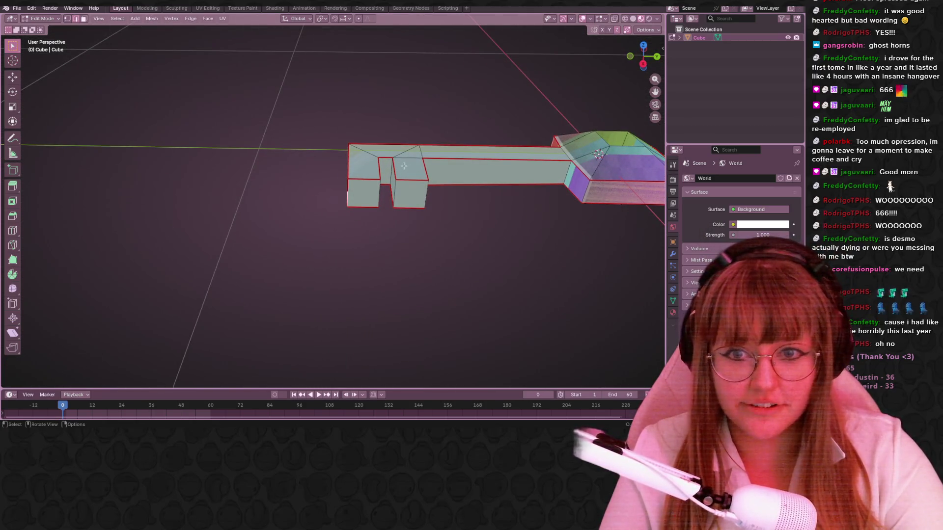
pyautogui.hotkey('ctrl', 'e')
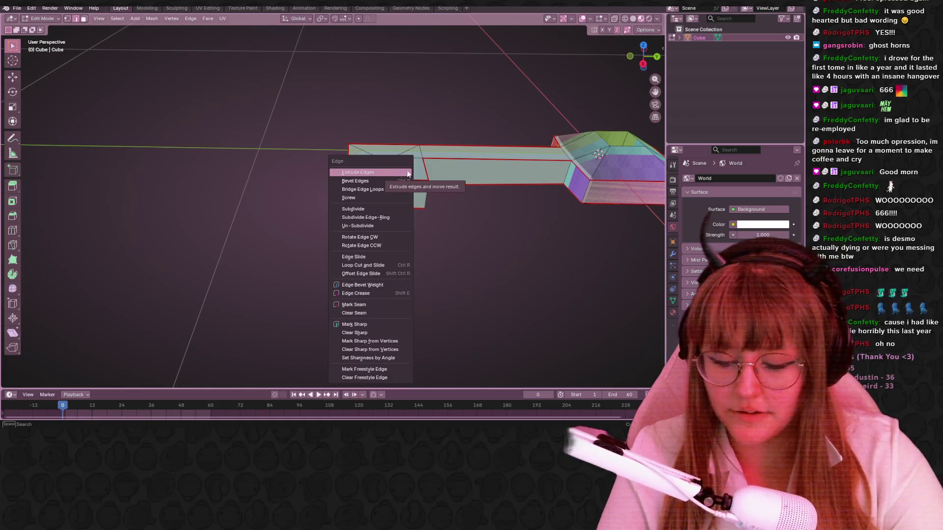